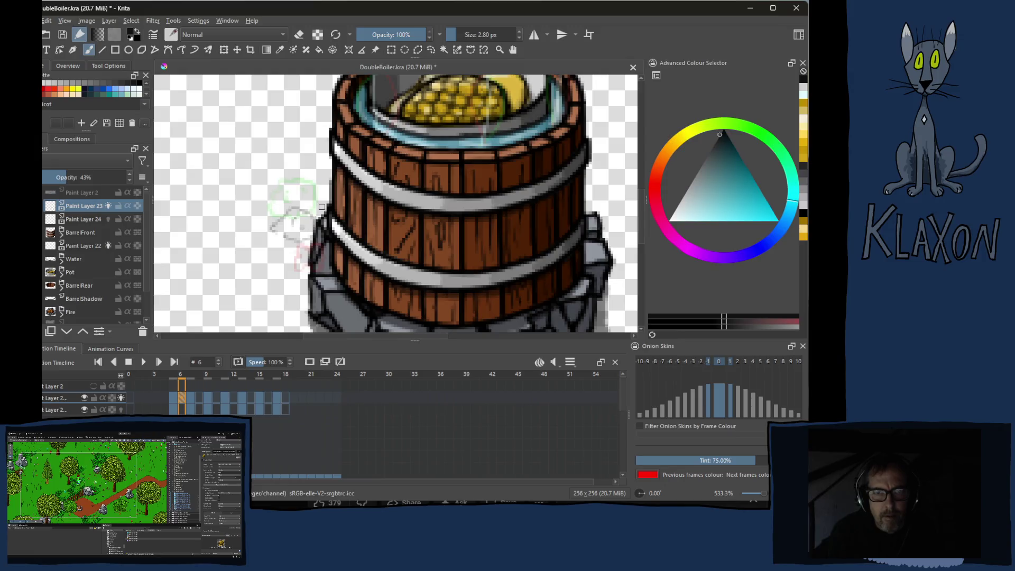
# Sketch grey steam-puff outlines on frames 8 and 10 above the barrel
pyautogui.click(201, 396)
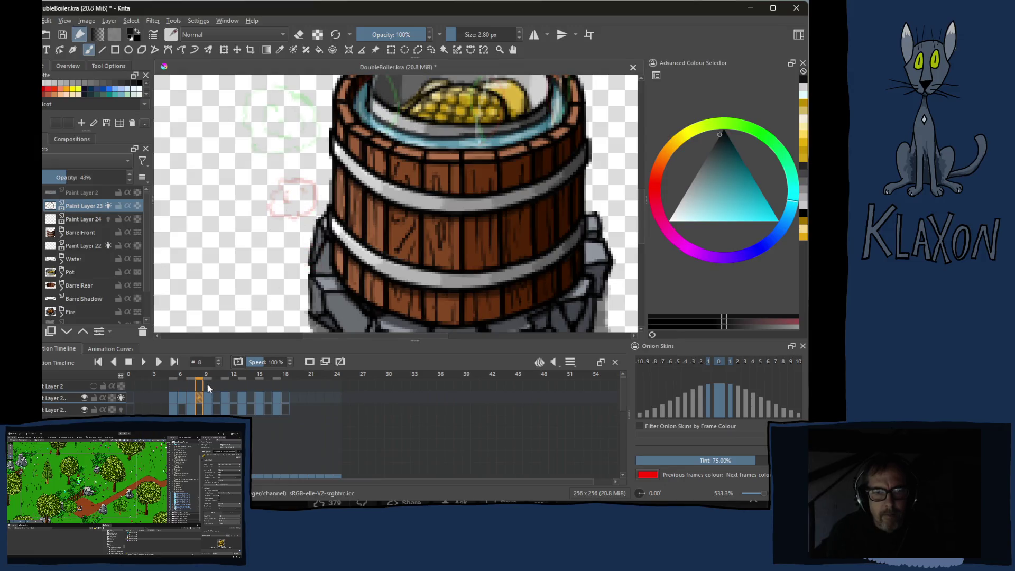
pyautogui.moveTo(254, 211); pyautogui.dragTo(257, 232)
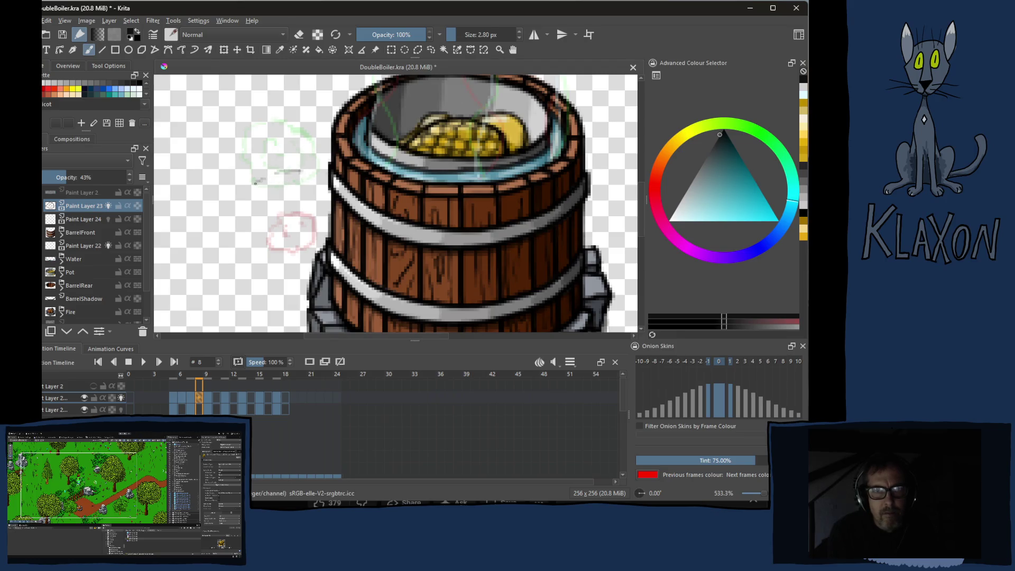
pyautogui.moveTo(255, 184); pyautogui.dragTo(261, 213)
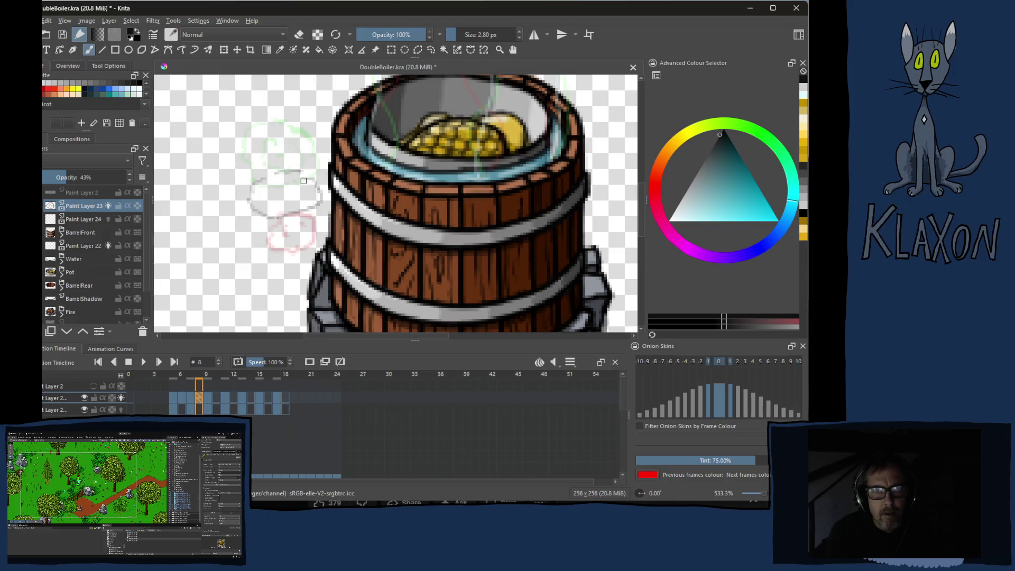
pyautogui.click(219, 388)
pyautogui.moveTo(280, 211); pyautogui.dragTo(279, 286)
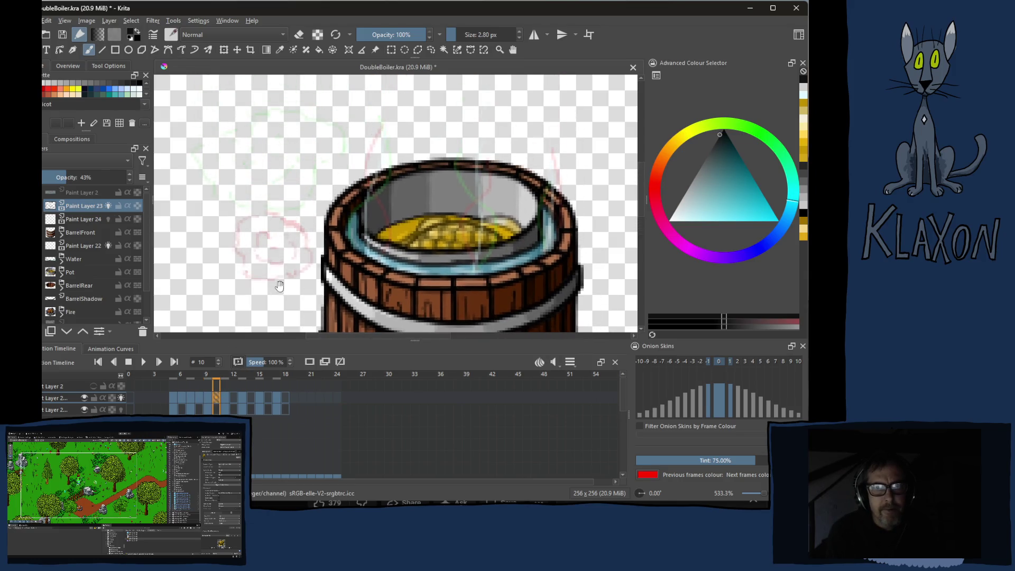
pyautogui.moveTo(279, 168)
pyautogui.mouseDown()
pyautogui.moveTo(252, 169)
pyautogui.moveTo(219, 207)
pyautogui.mouseUp()
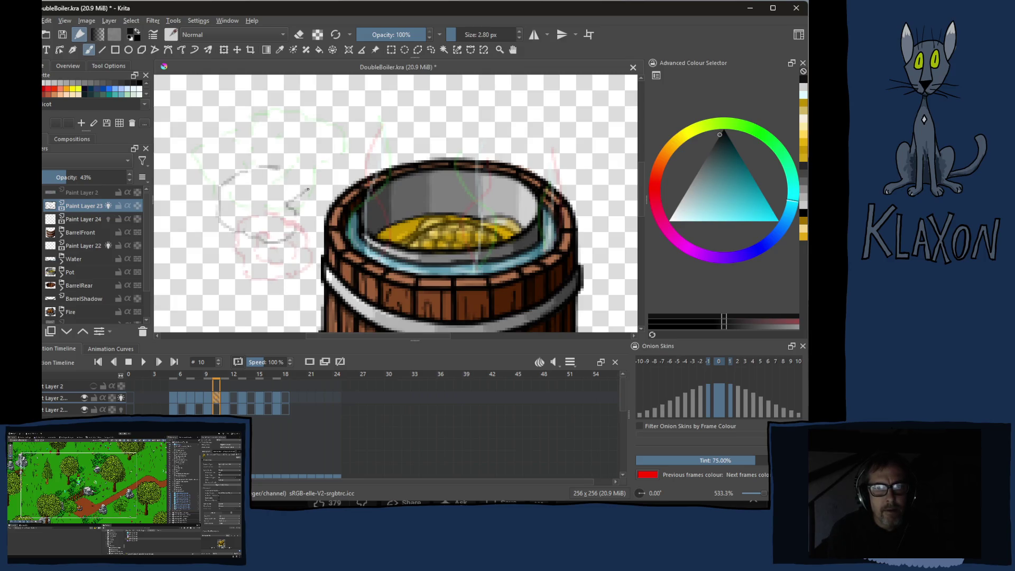
pyautogui.moveTo(307, 188); pyautogui.dragTo(289, 167)
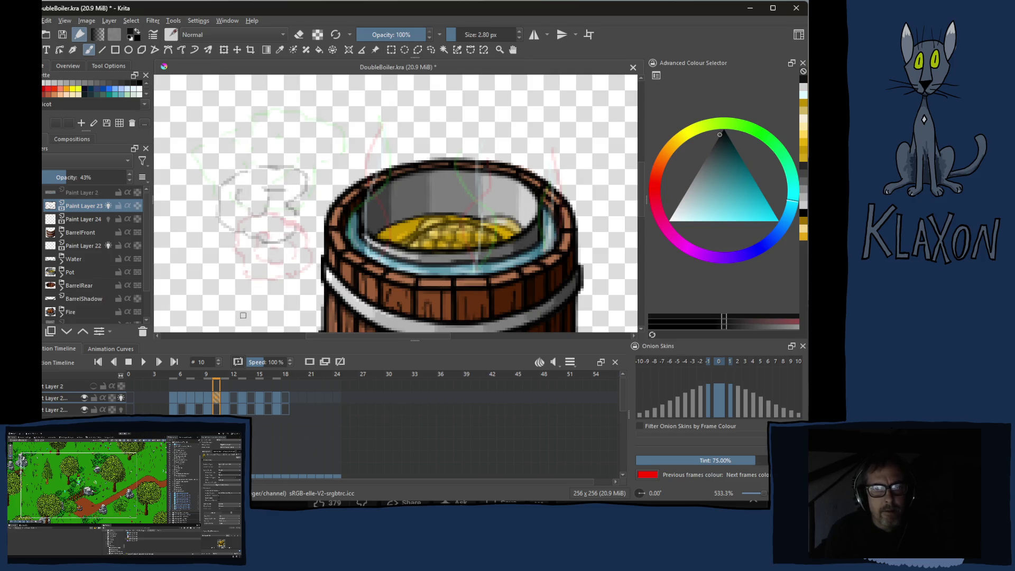
# Sketch the top and lower curves of the frame 12 puff outline
pyautogui.click(235, 398)
pyautogui.moveTo(269, 225); pyautogui.dragTo(268, 320)
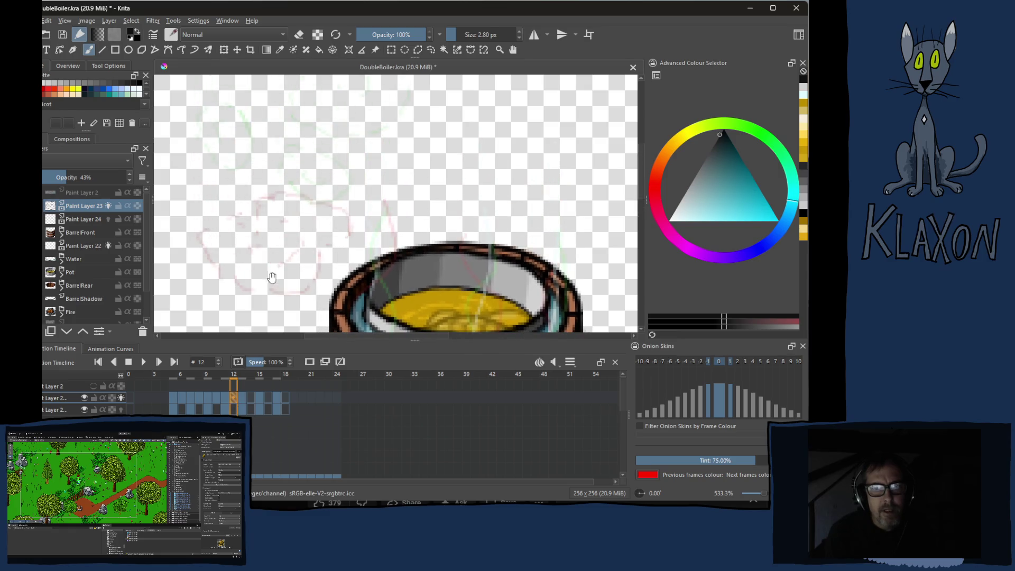
pyautogui.moveTo(262, 235); pyautogui.dragTo(263, 260)
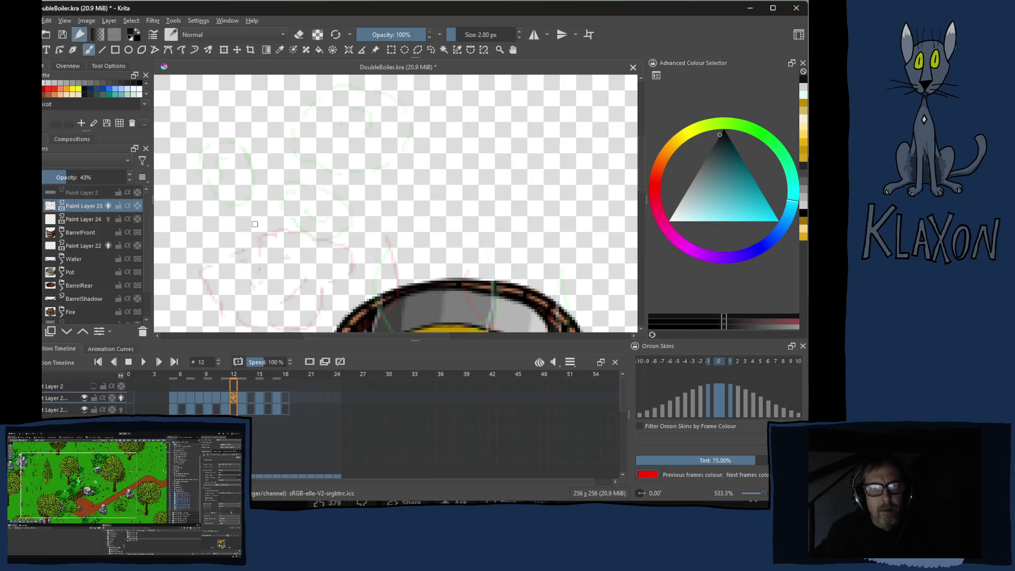
pyautogui.moveTo(239, 187); pyautogui.dragTo(223, 211)
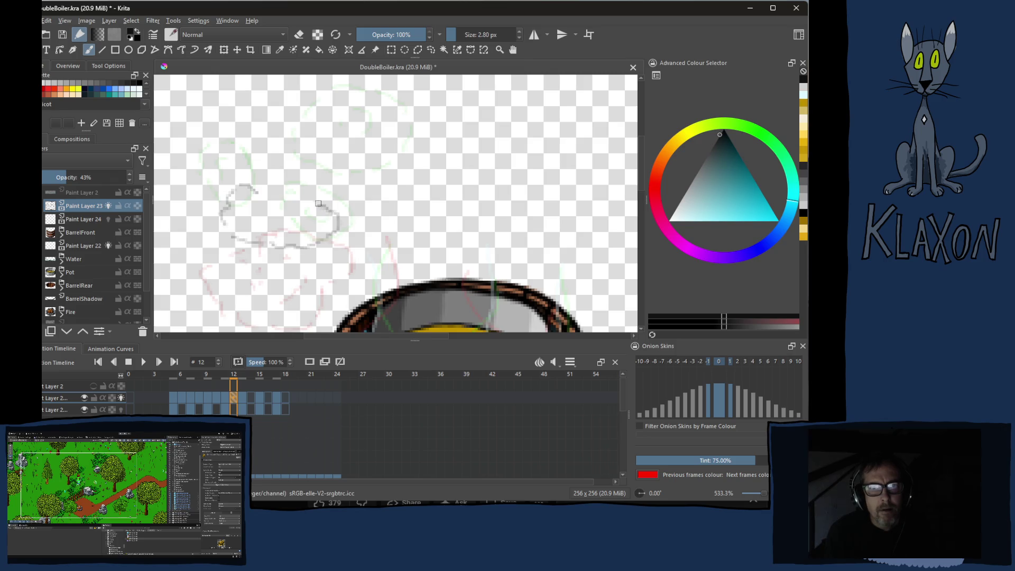
pyautogui.moveTo(329, 163)
pyautogui.mouseDown()
pyautogui.moveTo(294, 137)
pyautogui.moveTo(267, 160)
pyautogui.mouseUp()
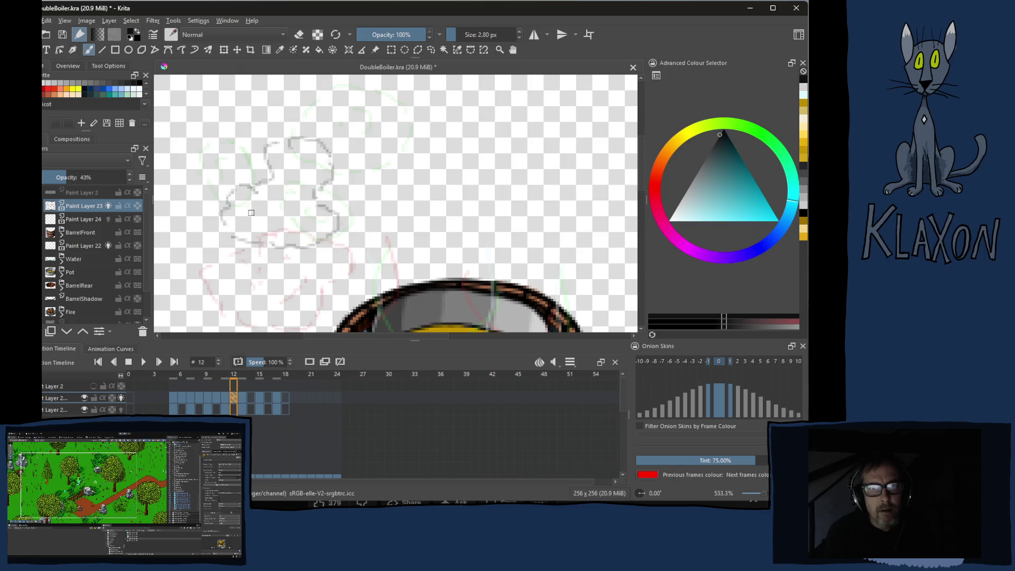
pyautogui.moveTo(242, 209); pyautogui.dragTo(268, 226)
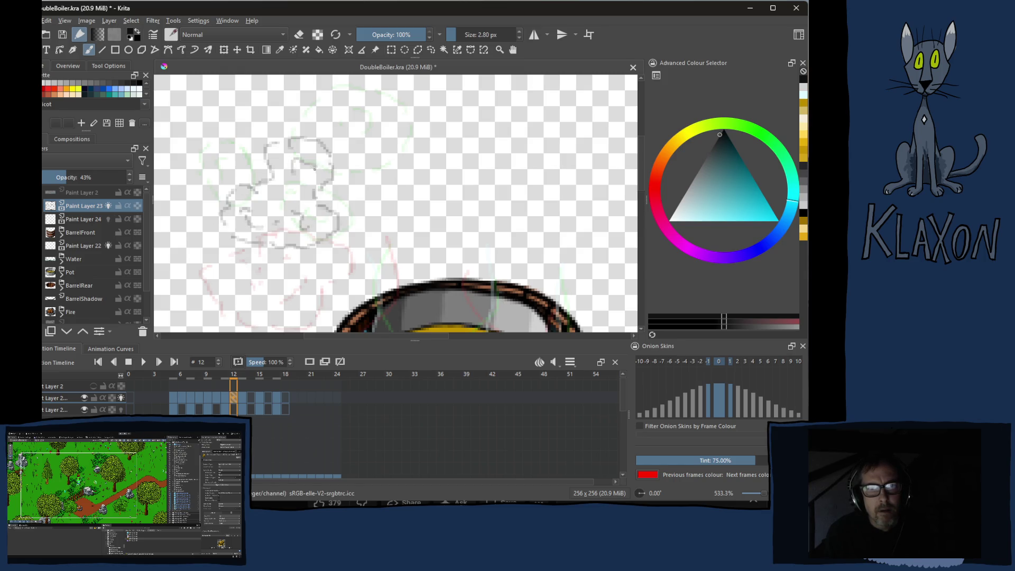
pyautogui.press('Right')
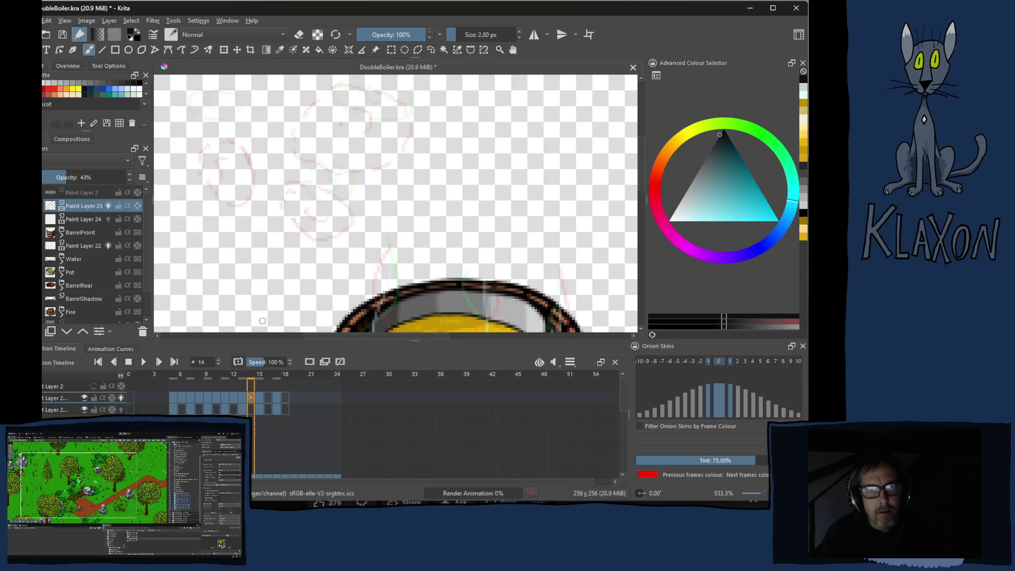
# Sketch the left and upper puff outlines on frame 14
pyautogui.press('Right')
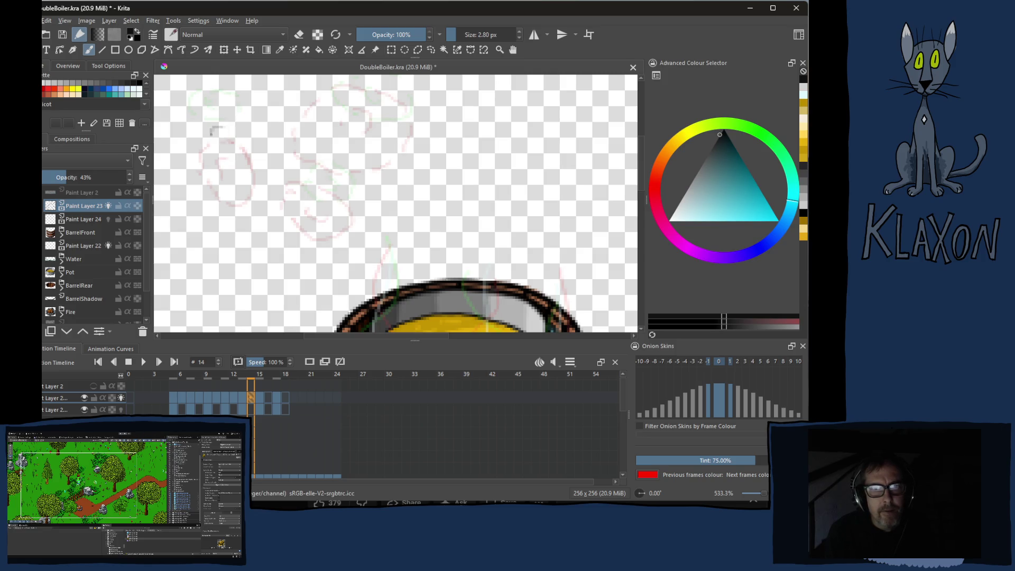
pyautogui.moveTo(207, 147)
pyautogui.mouseDown()
pyautogui.moveTo(230, 157)
pyautogui.moveTo(225, 130)
pyautogui.mouseUp()
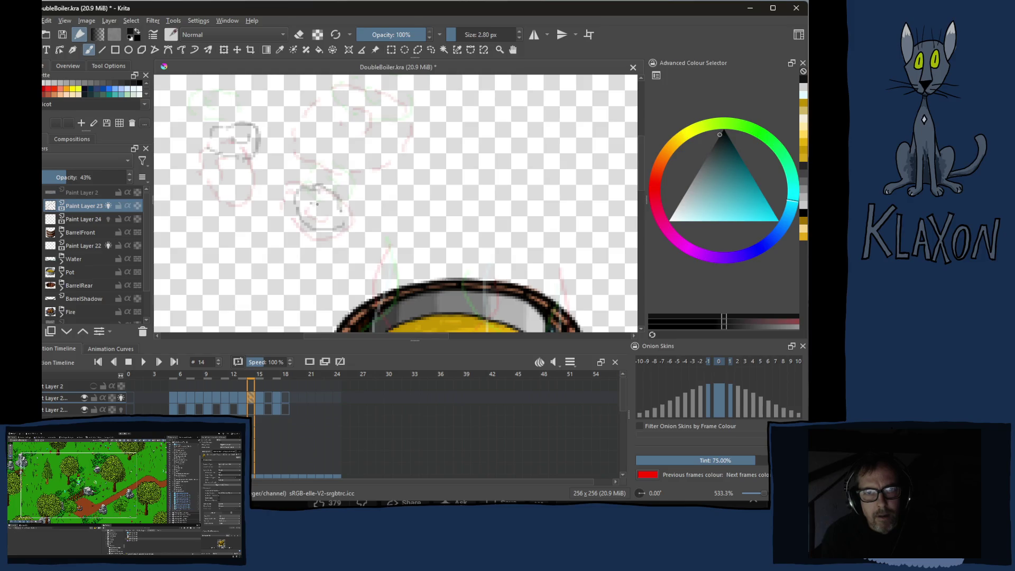
pyautogui.scroll(3, 344, 159)
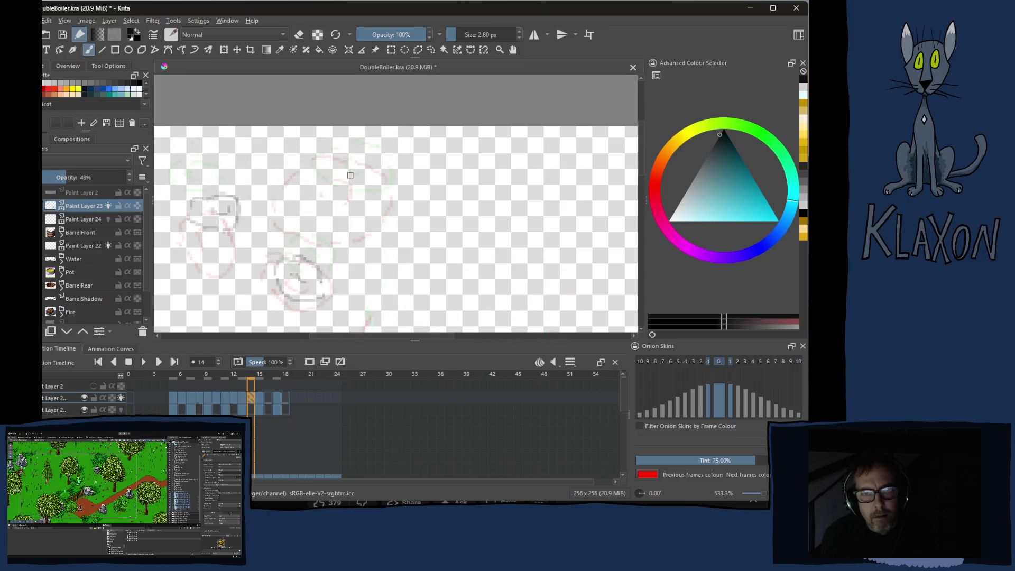
pyautogui.moveTo(340, 215); pyautogui.dragTo(376, 195)
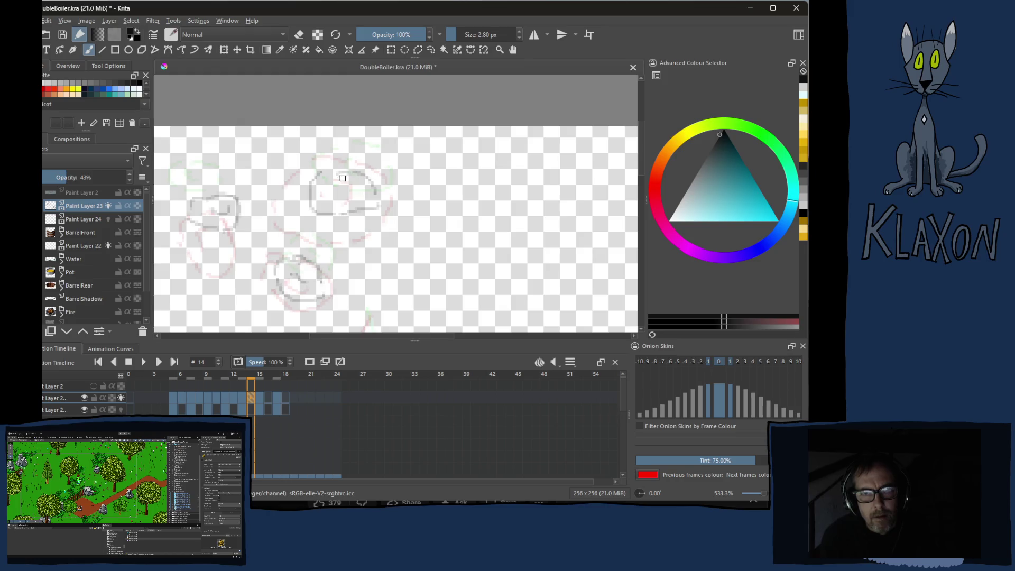
# Sketch the small puff on frame 18, then return to frame 6
pyautogui.click(269, 399)
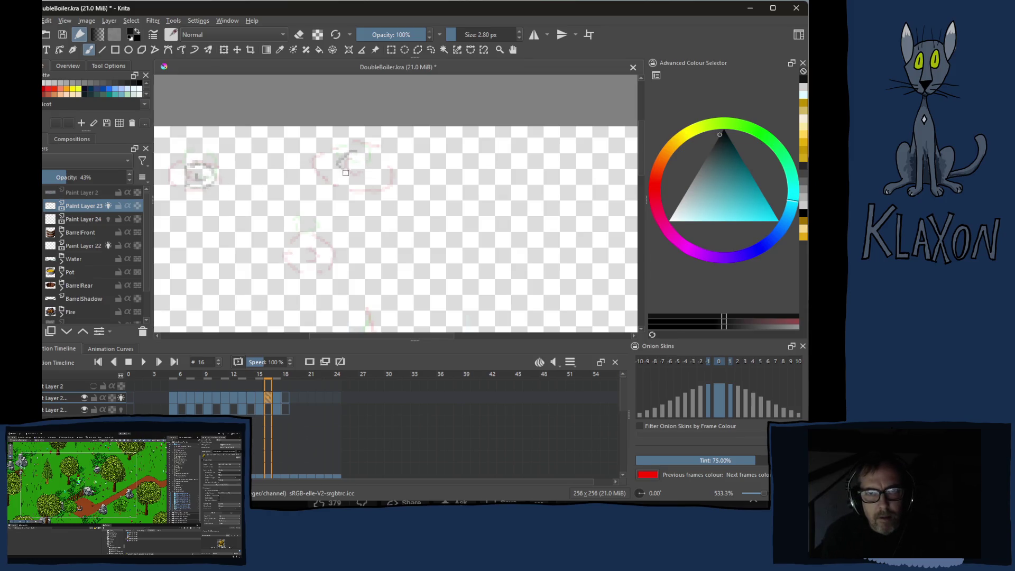
pyautogui.scroll(-1, 280, 292)
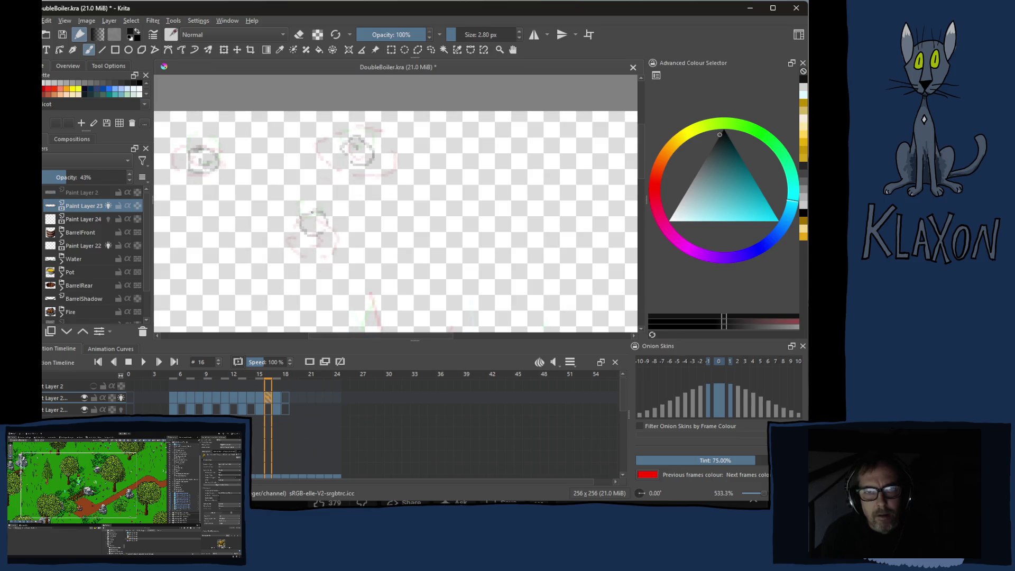
pyautogui.click(286, 397)
pyautogui.scroll(2, 235, 225)
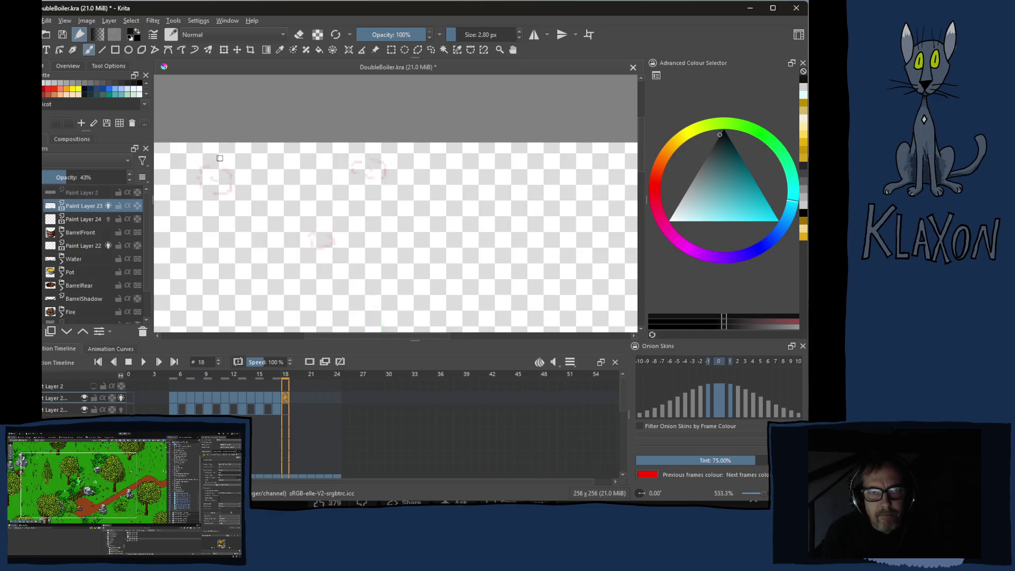
pyautogui.moveTo(210, 172); pyautogui.dragTo(228, 182)
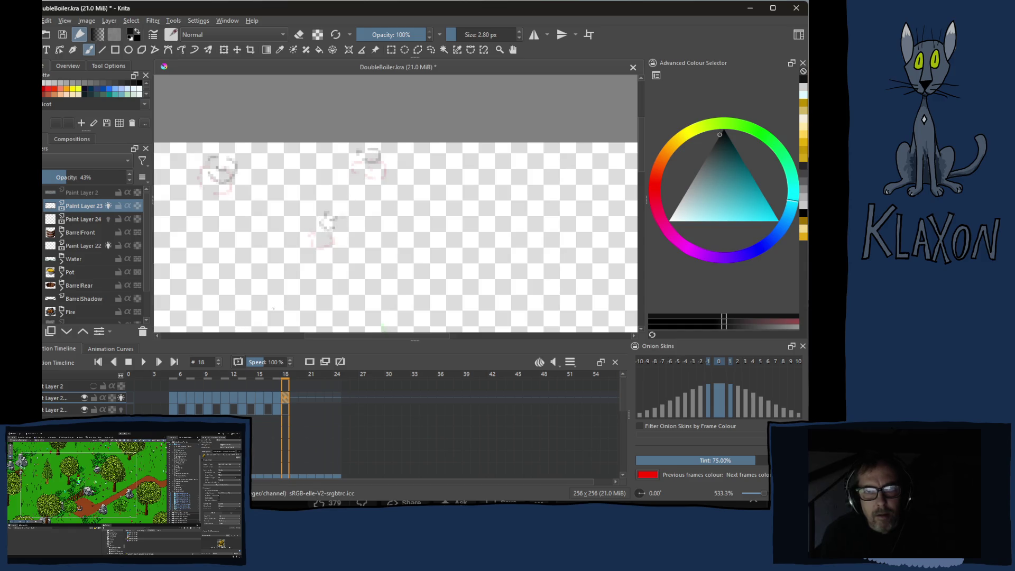
pyautogui.click(185, 402)
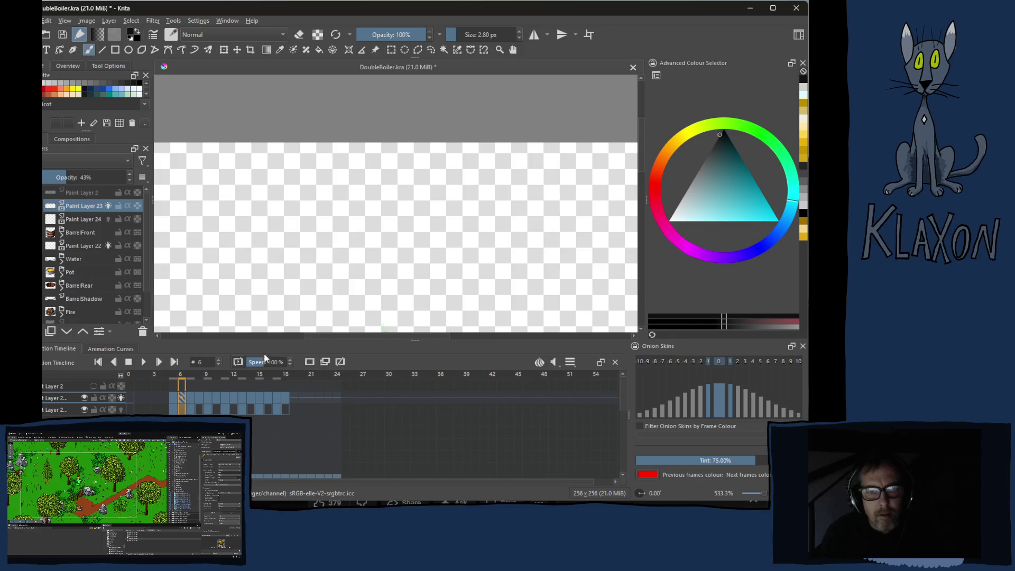
# Pick a near-white colour and a 6.48 px brush, and paint over the frame 6 puff
pyautogui.moveTo(272, 278)
pyautogui.mouseDown()
pyautogui.moveTo(301, 182)
pyautogui.moveTo(280, 165)
pyautogui.moveTo(294, 228)
pyautogui.moveTo(275, 204)
pyautogui.mouseUp()
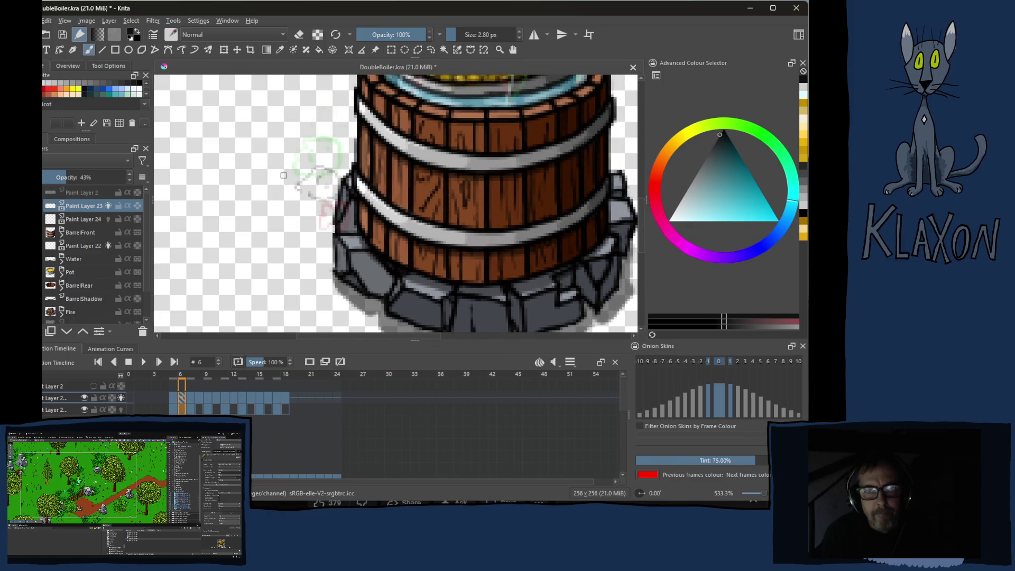
pyautogui.rightClick(265, 179)
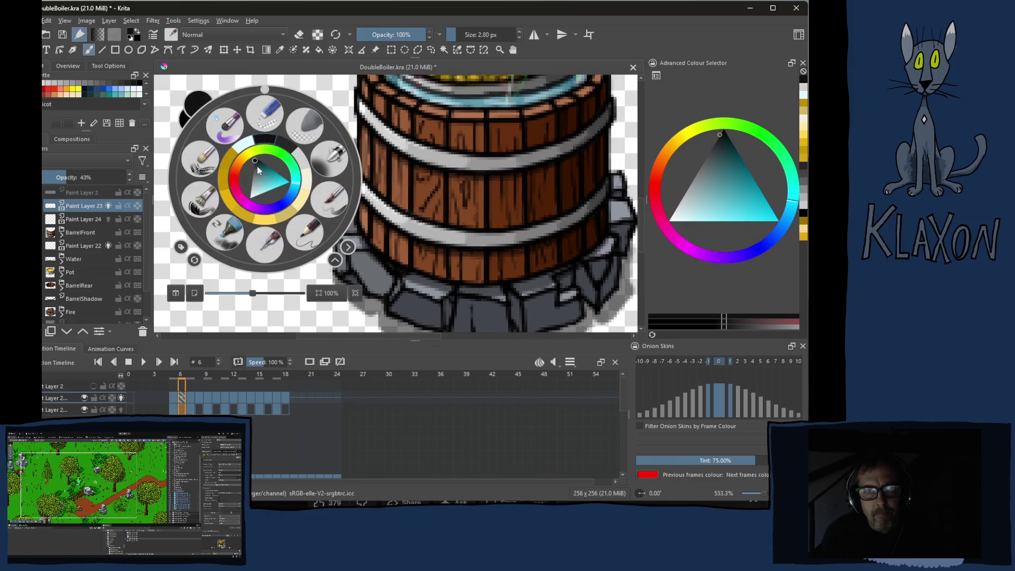
pyautogui.click(303, 163)
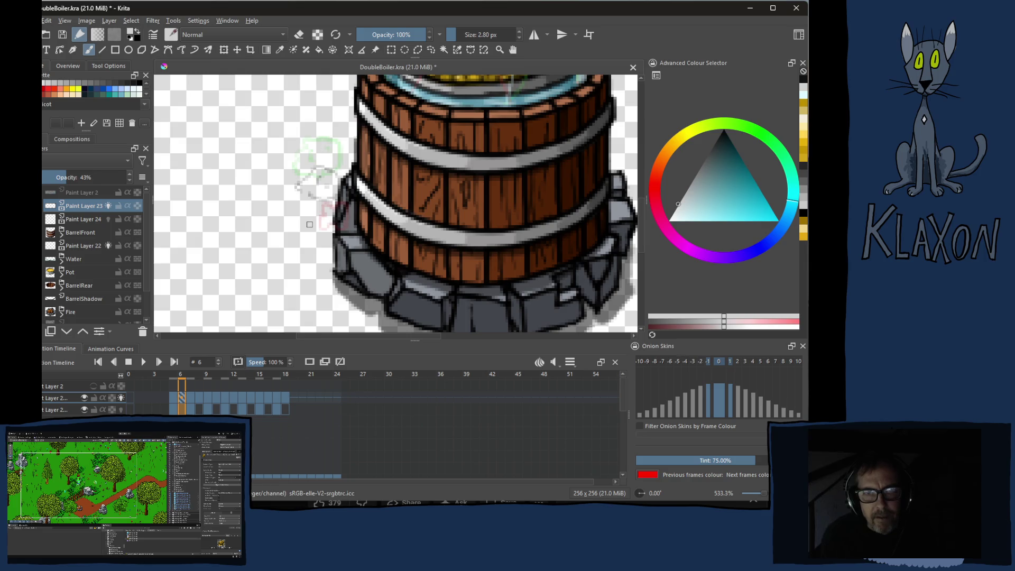
pyautogui.press(']')
pyautogui.press(']')
pyautogui.press(']')
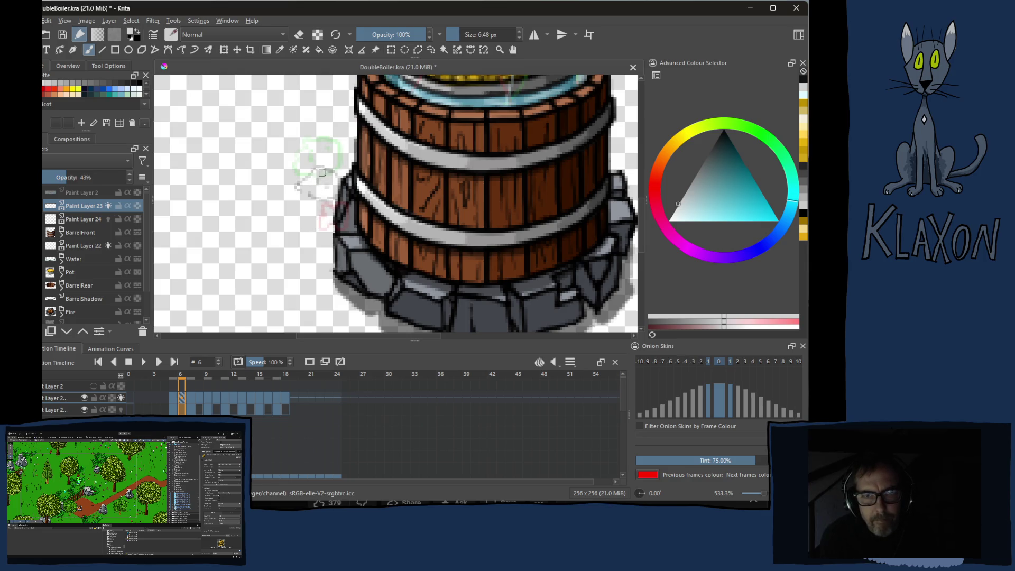
pyautogui.moveTo(303, 187)
pyautogui.mouseDown()
pyautogui.moveTo(331, 182)
pyautogui.moveTo(317, 182)
pyautogui.mouseUp()
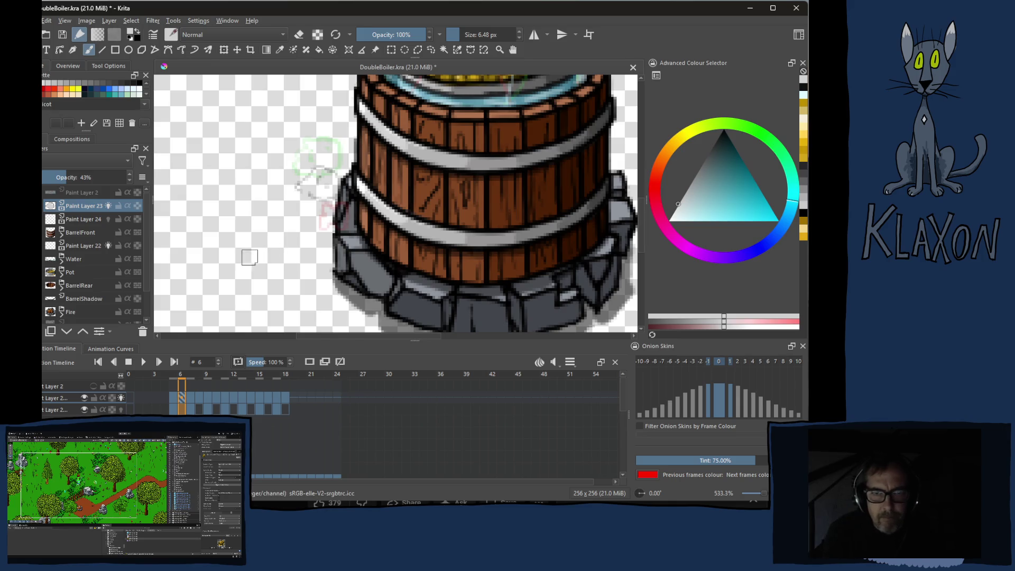
pyautogui.click(69, 410)
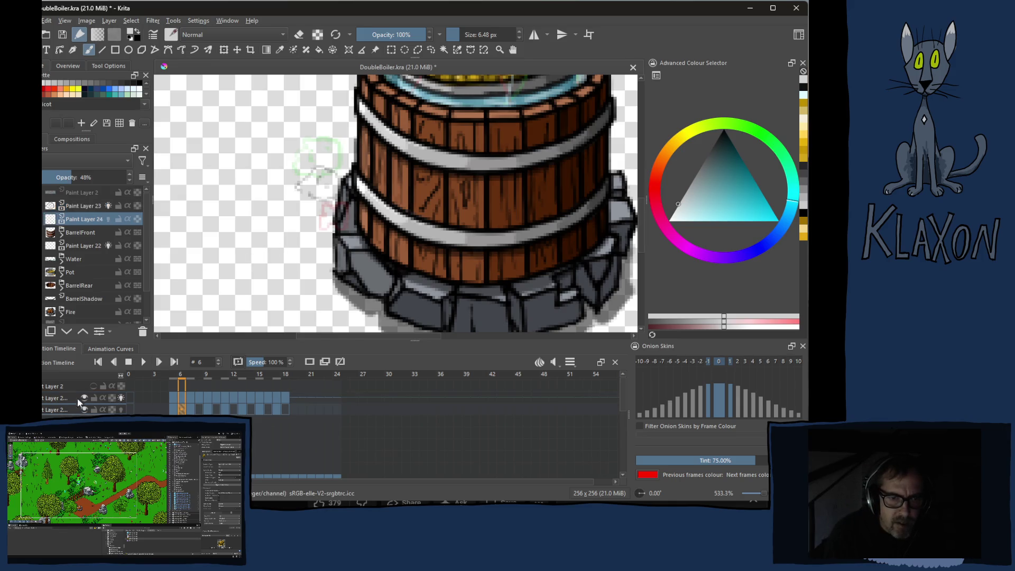
# Fill the left cloud, turn off onion skins, and fill the frame 10 cloud light grey
pyautogui.moveTo(321, 174)
pyautogui.mouseDown()
pyautogui.moveTo(306, 184)
pyautogui.moveTo(320, 180)
pyautogui.moveTo(329, 190)
pyautogui.mouseUp()
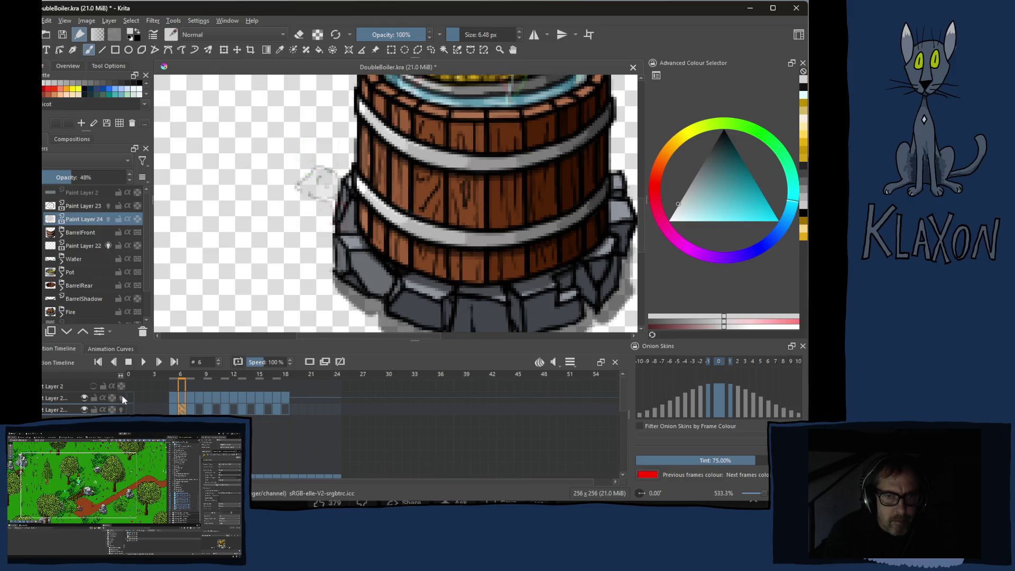
pyautogui.click(121, 398)
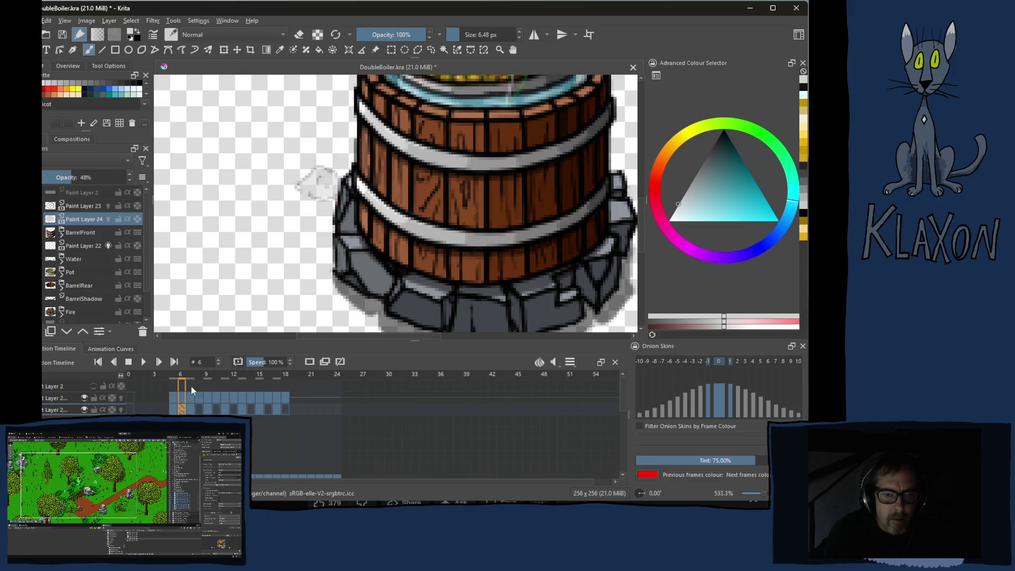
pyautogui.click(199, 408)
pyautogui.moveTo(315, 109)
pyautogui.mouseDown()
pyautogui.moveTo(293, 216)
pyautogui.moveTo(328, 199)
pyautogui.moveTo(296, 229)
pyautogui.moveTo(269, 204)
pyautogui.moveTo(290, 205)
pyautogui.mouseUp()
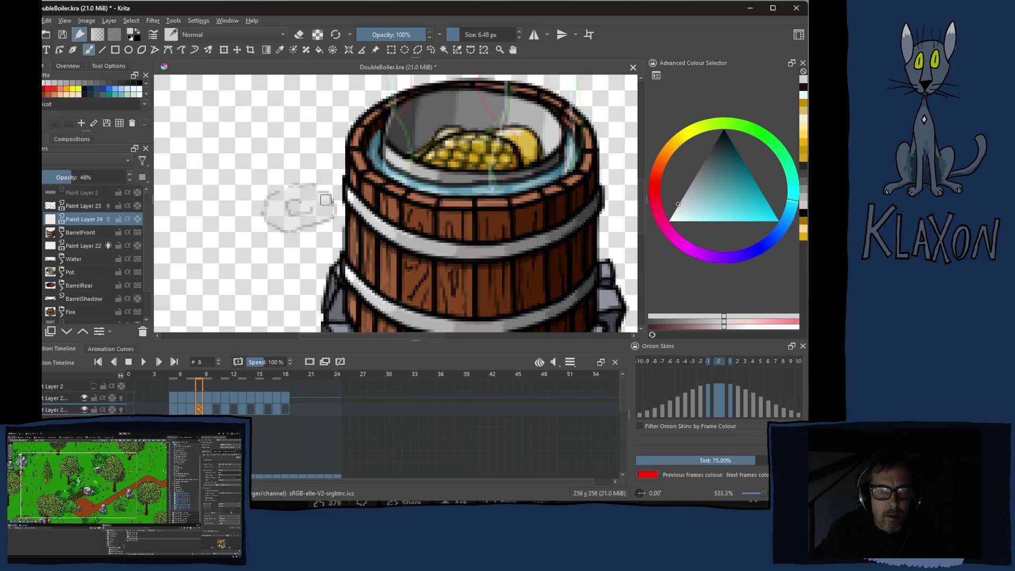
pyautogui.press('Right')
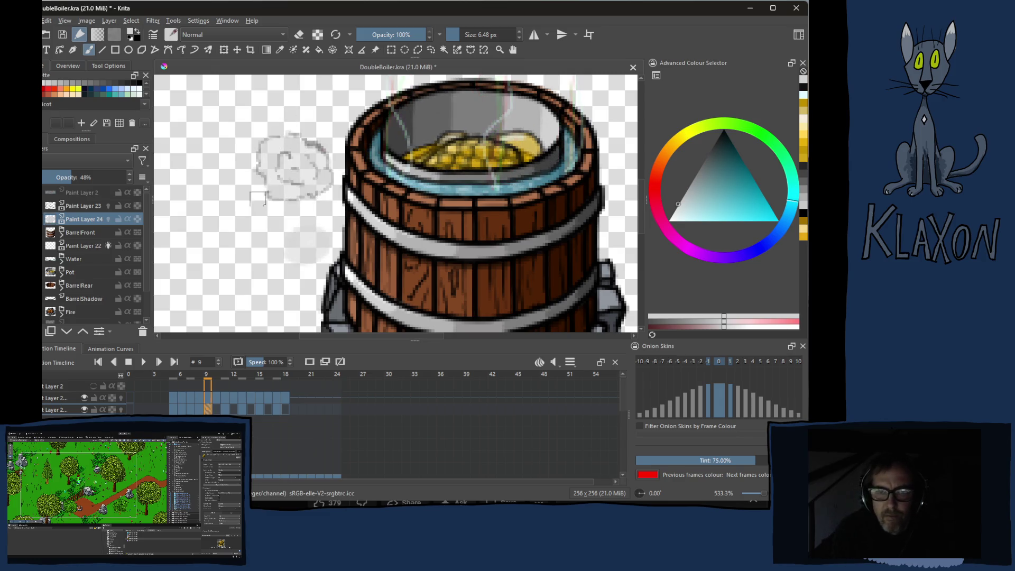
pyautogui.press('Right')
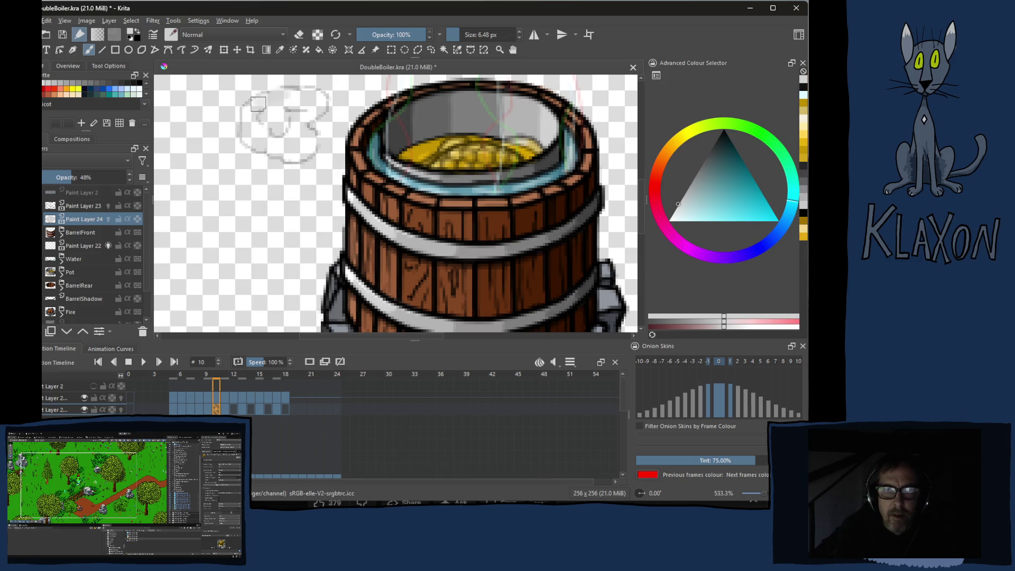
pyautogui.moveTo(258, 103)
pyautogui.mouseDown()
pyautogui.moveTo(271, 127)
pyautogui.moveTo(286, 103)
pyautogui.moveTo(319, 103)
pyautogui.moveTo(299, 125)
pyautogui.moveTo(305, 151)
pyautogui.moveTo(277, 151)
pyautogui.moveTo(278, 129)
pyautogui.moveTo(256, 145)
pyautogui.moveTo(296, 127)
pyautogui.moveTo(295, 117)
pyautogui.moveTo(251, 235)
pyautogui.mouseUp()
pyautogui.press('Right')
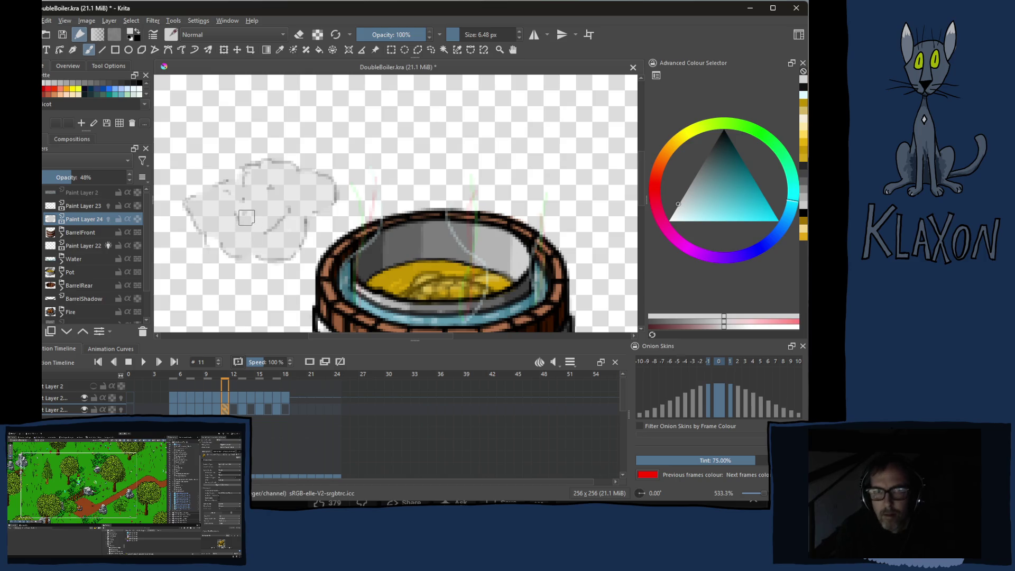
pyautogui.press('Right')
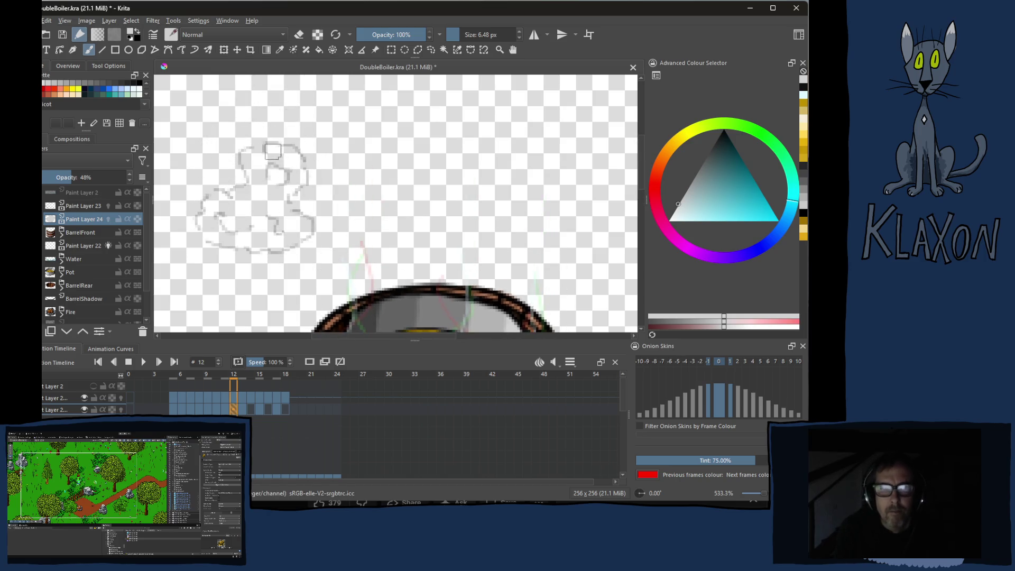
# Fill the frame 12 cloud top and the left, lower and top clouds on frame 14
pyautogui.moveTo(273, 152)
pyautogui.mouseDown()
pyautogui.moveTo(248, 158)
pyautogui.moveTo(280, 150)
pyautogui.moveTo(274, 177)
pyautogui.moveTo(298, 163)
pyautogui.moveTo(288, 186)
pyautogui.moveTo(210, 211)
pyautogui.moveTo(234, 202)
pyautogui.moveTo(231, 228)
pyautogui.moveTo(262, 242)
pyautogui.moveTo(285, 242)
pyautogui.moveTo(301, 225)
pyautogui.moveTo(285, 193)
pyautogui.moveTo(251, 234)
pyautogui.moveTo(203, 226)
pyautogui.moveTo(266, 185)
pyautogui.moveTo(273, 212)
pyautogui.mouseUp()
pyautogui.press('Right')
pyautogui.press('Right')
pyautogui.moveTo(243, 173)
pyautogui.mouseDown()
pyautogui.moveTo(225, 174)
pyautogui.moveTo(250, 191)
pyautogui.moveTo(225, 174)
pyautogui.moveTo(253, 173)
pyautogui.moveTo(218, 174)
pyautogui.mouseUp()
pyautogui.moveTo(309, 231); pyautogui.dragTo(327, 238)
pyautogui.moveTo(375, 161)
pyautogui.mouseDown()
pyautogui.moveTo(350, 150)
pyautogui.moveTo(353, 168)
pyautogui.moveTo(379, 167)
pyautogui.mouseUp()
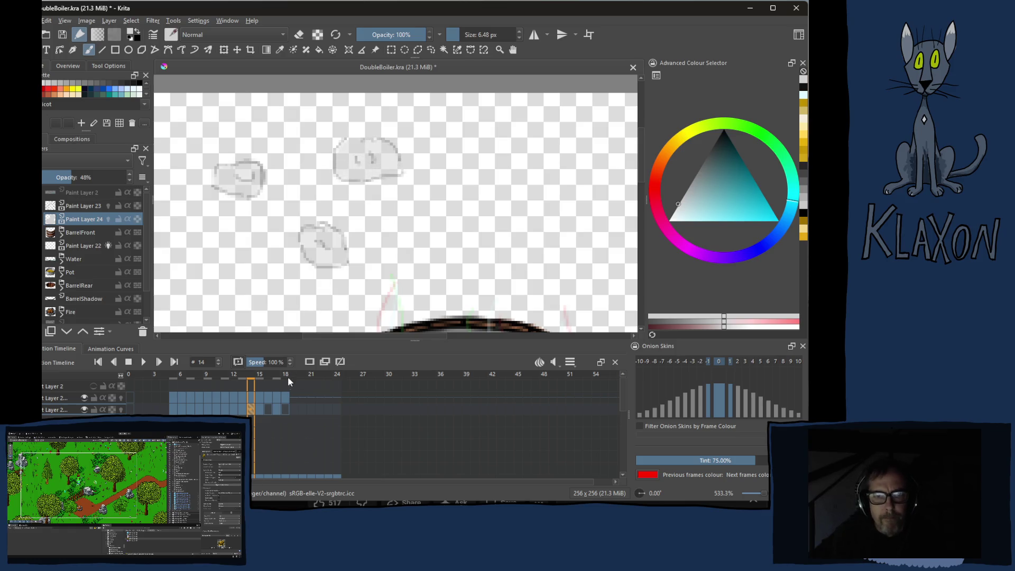
# Touch up the clouds on frames 16 and 18, then return to frame 5
pyautogui.click(269, 411)
pyautogui.scroll(2, 267, 237)
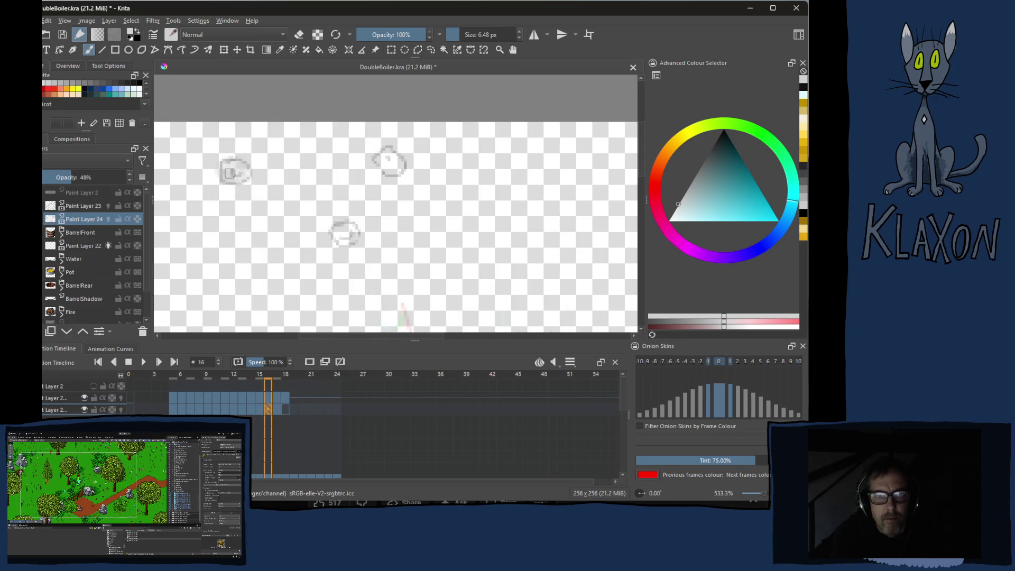
pyautogui.moveTo(337, 229); pyautogui.dragTo(344, 231)
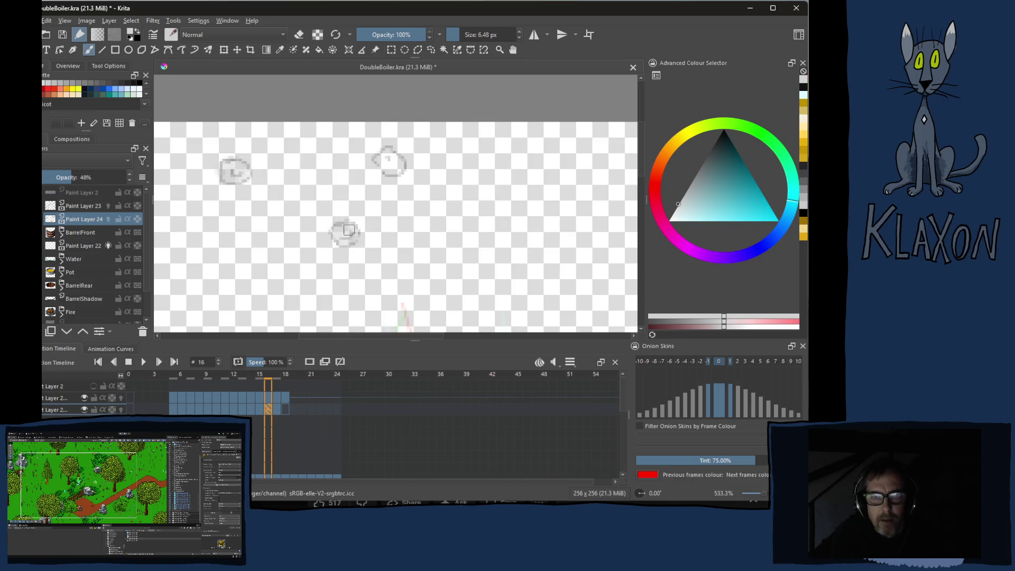
pyautogui.moveTo(388, 161); pyautogui.dragTo(391, 175)
pyautogui.click(288, 408)
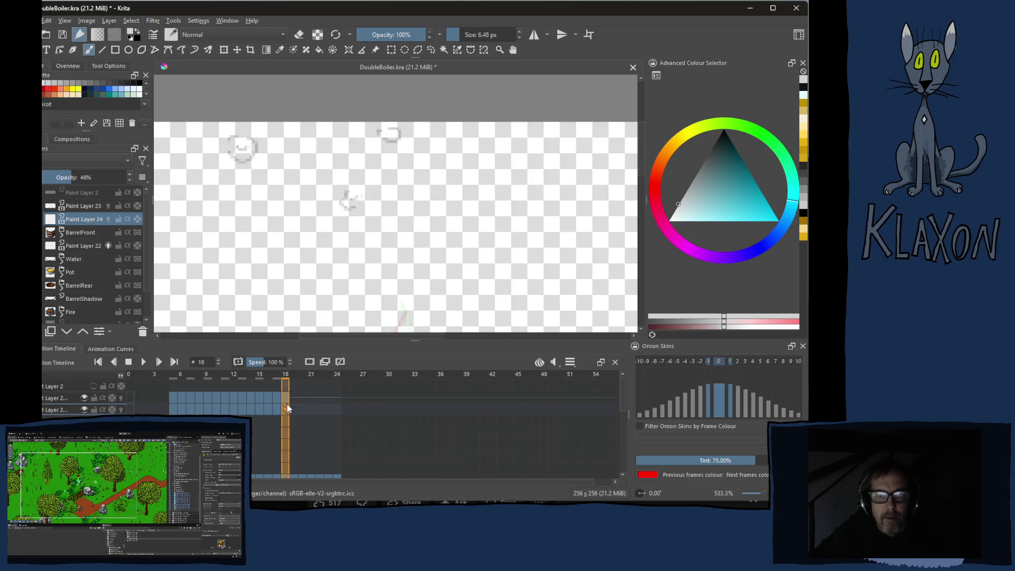
pyautogui.moveTo(242, 150); pyautogui.dragTo(244, 154)
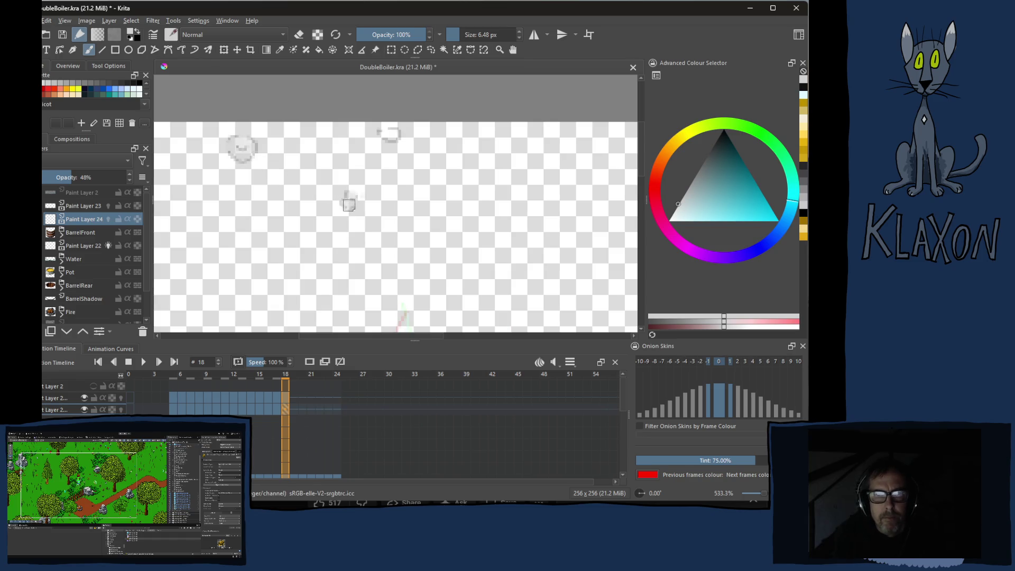
pyautogui.moveTo(390, 135); pyautogui.dragTo(392, 136)
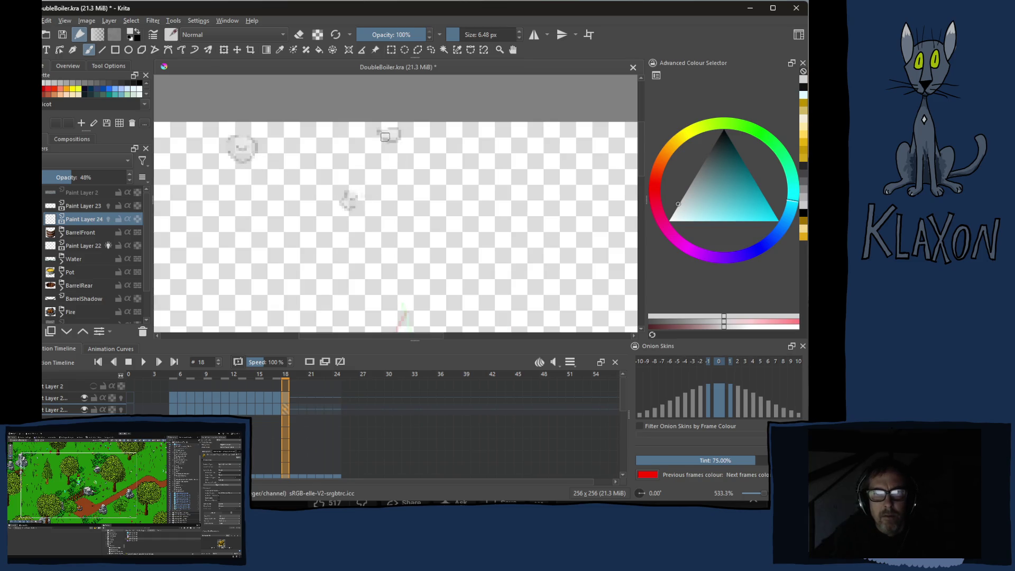
pyautogui.click(173, 373)
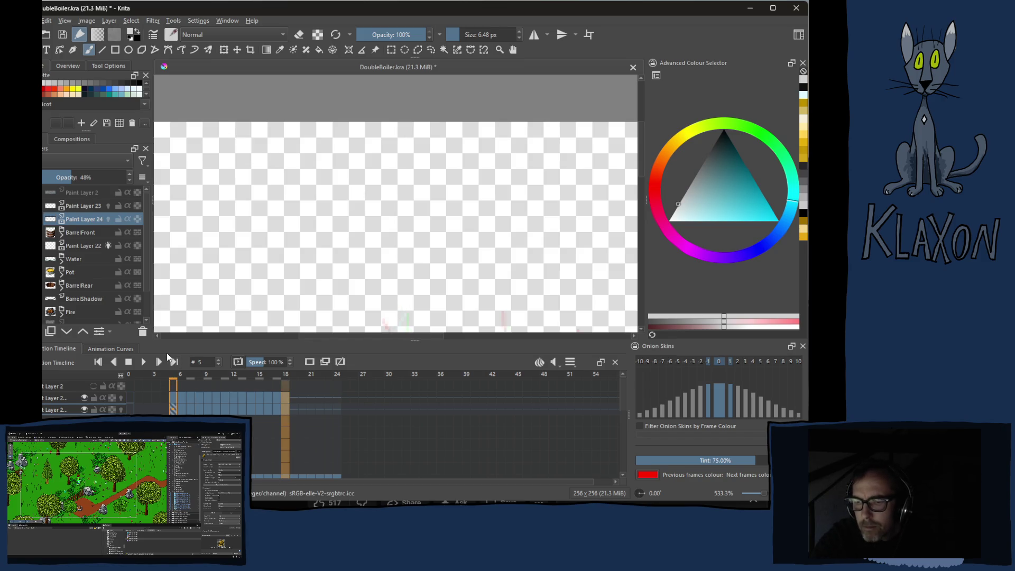
# Zoom out and play the steam-puff animation over the barrel
pyautogui.scroll(-4, 310, 301)
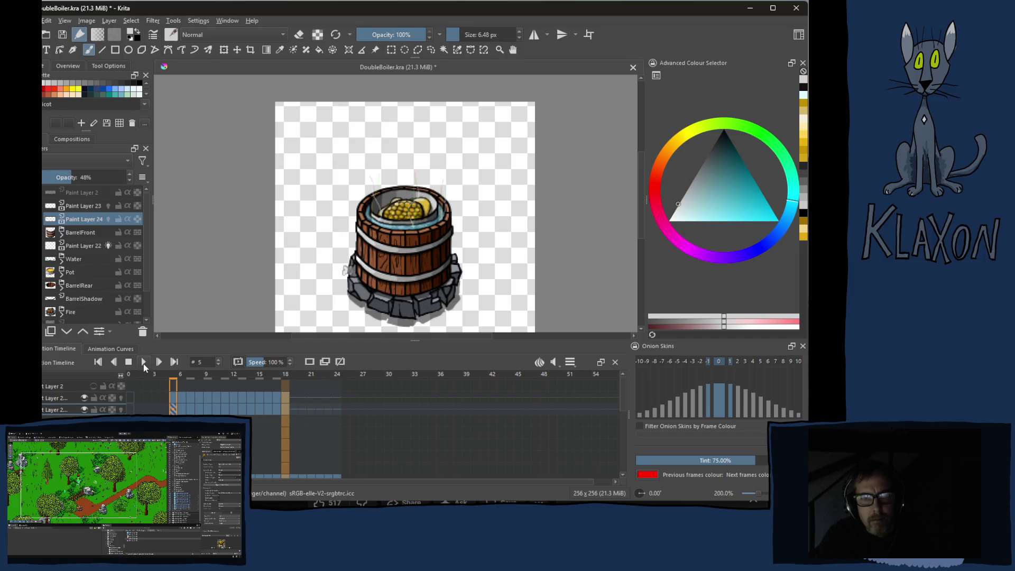
pyautogui.click(144, 363)
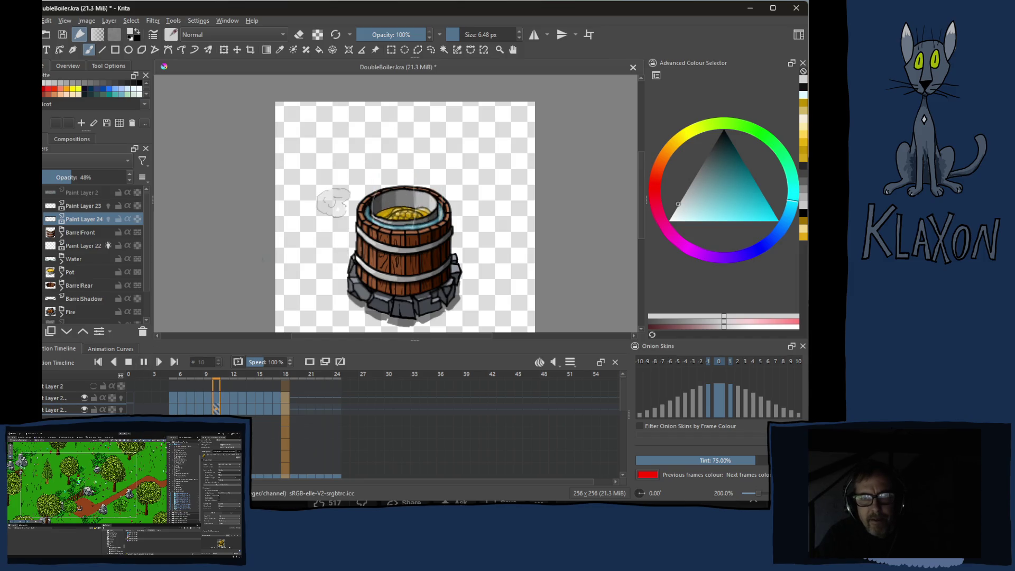
pyautogui.scroll(-1, 427, 224)
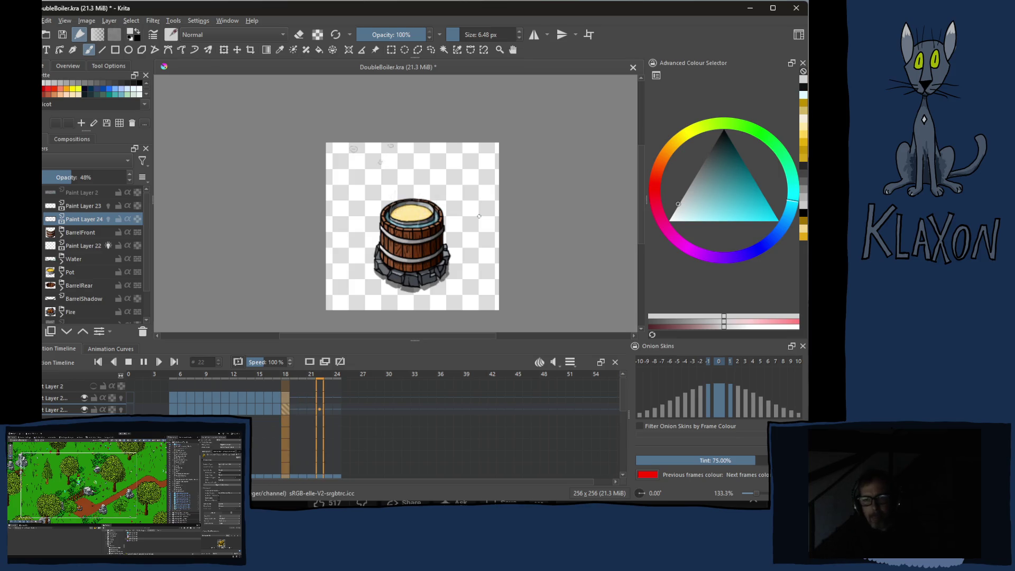
# Edit the Frame Rate value in the timeline's clip settings
pyautogui.click(568, 362)
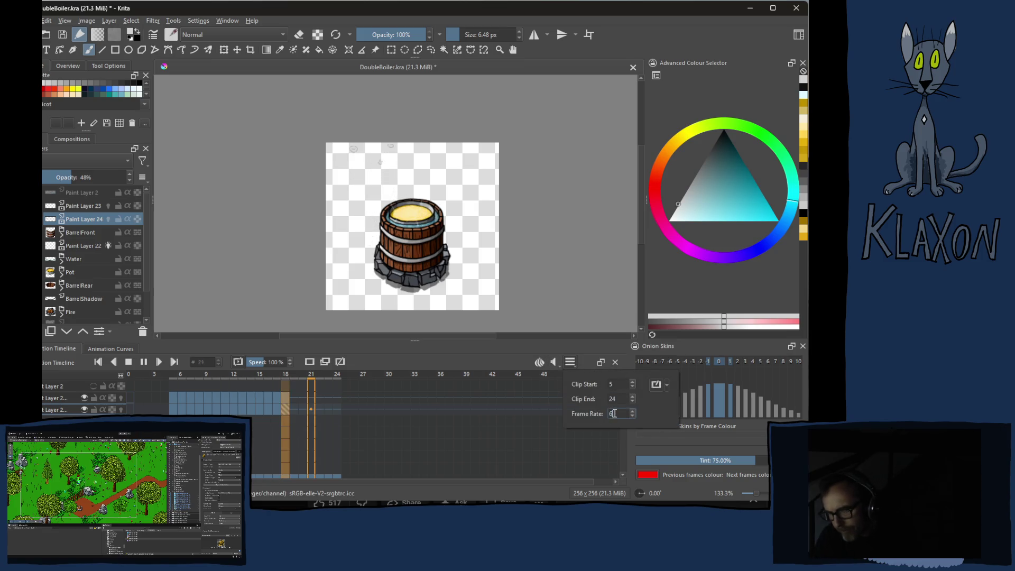
pyautogui.moveTo(605, 414); pyautogui.dragTo(621, 414)
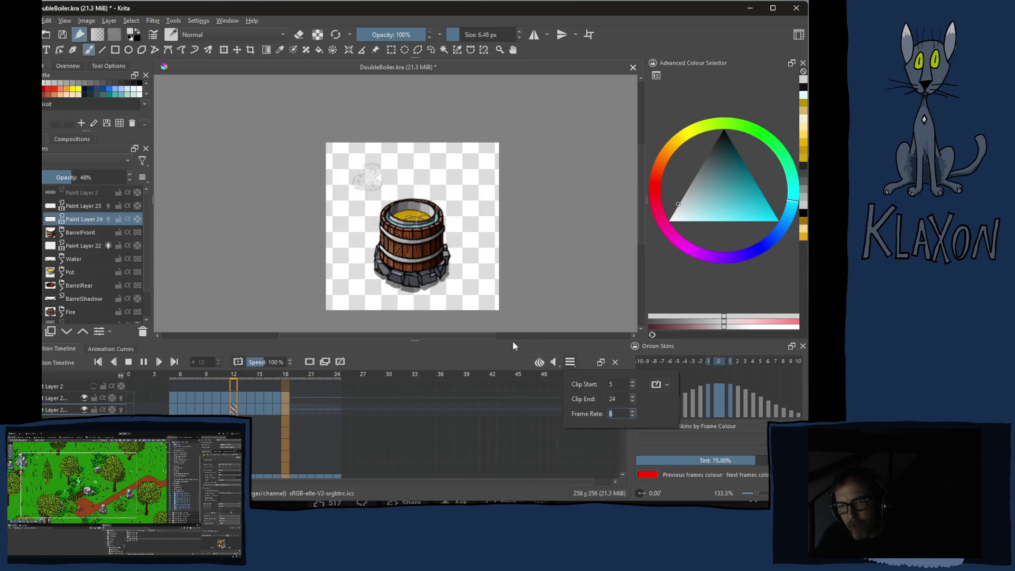
pyautogui.click(489, 360)
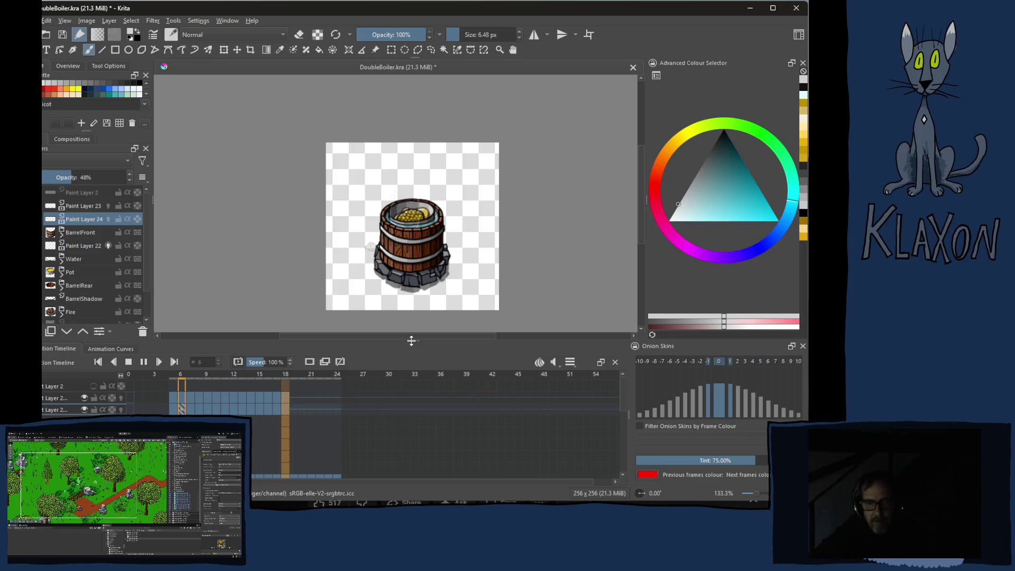
# Make the Background layer visible and active, then apply Isolate Active Layer
pyautogui.scroll(-2, 106, 256)
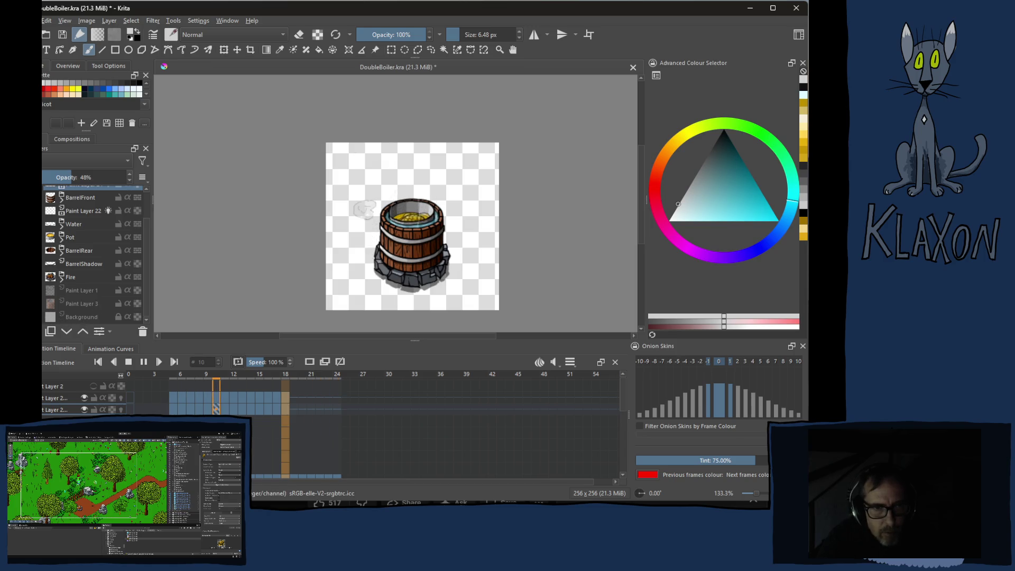
pyautogui.click(59, 316)
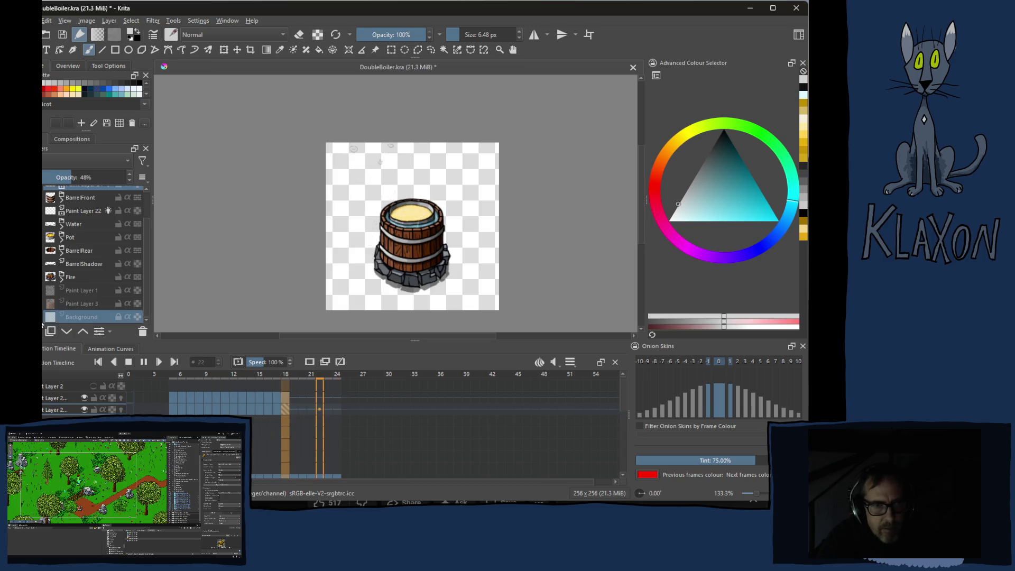
pyautogui.click(37, 316)
pyautogui.click(65, 317)
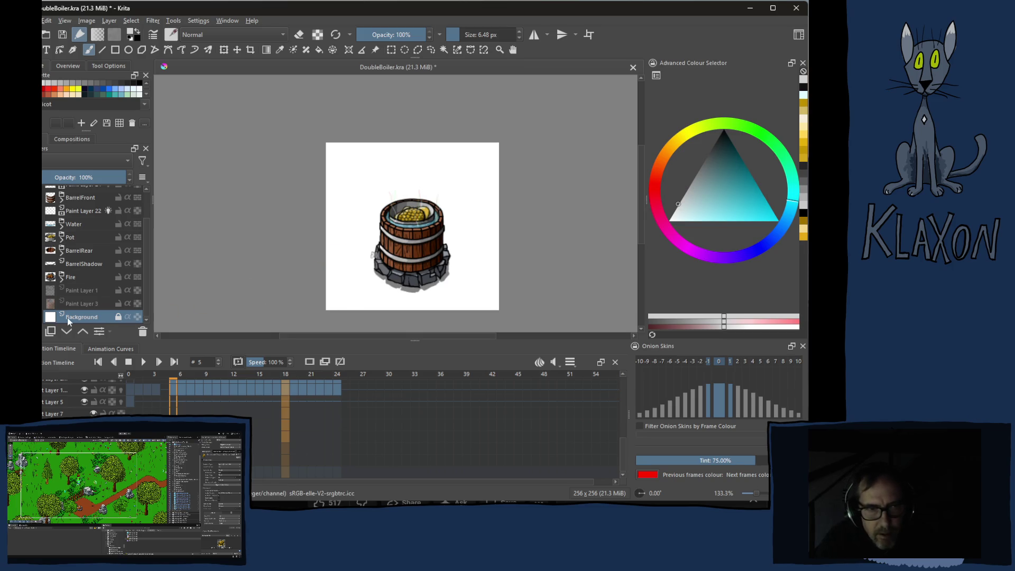
pyautogui.rightClick(72, 315)
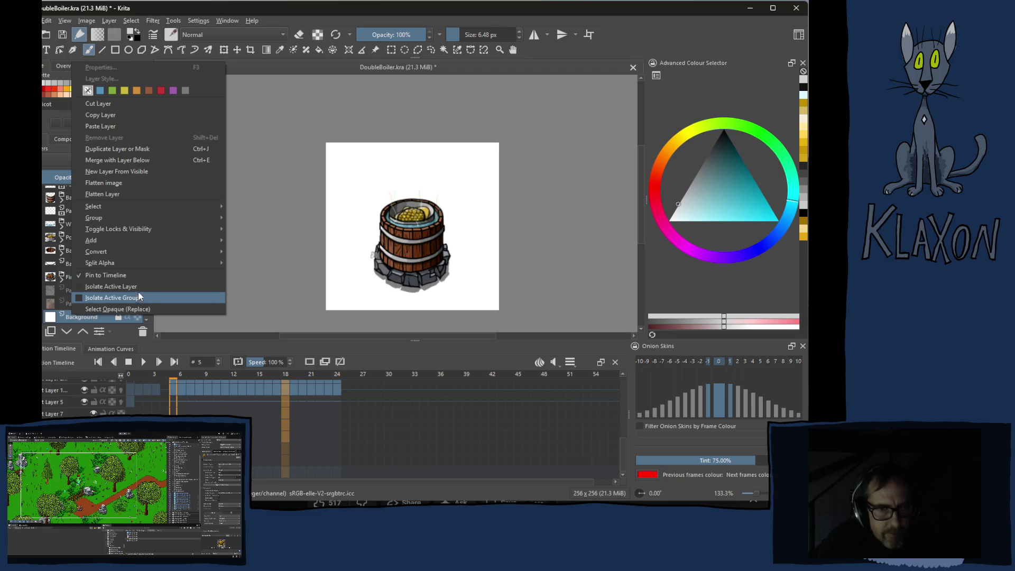
pyautogui.click(138, 286)
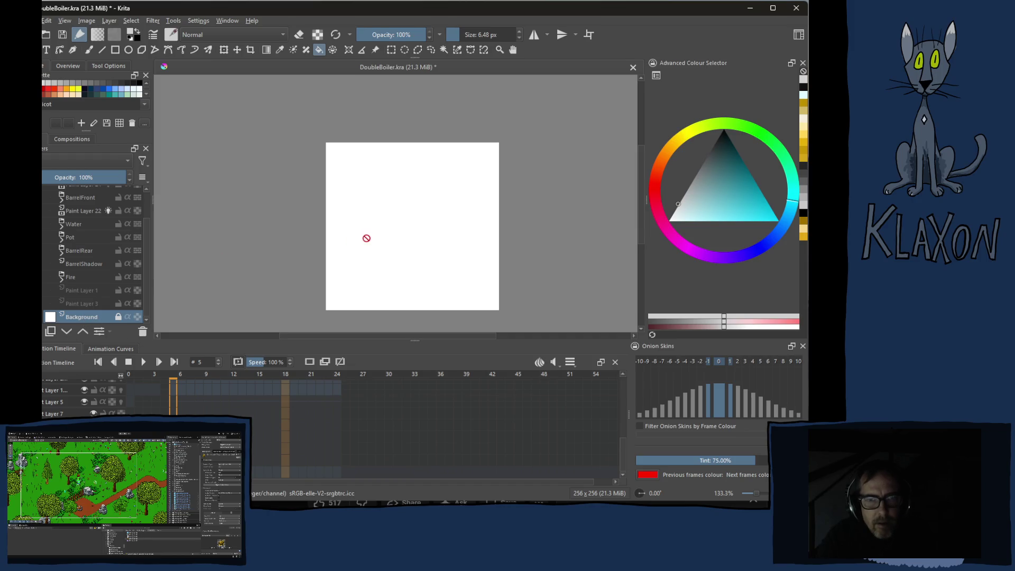
# Dismiss the quick palette and stop isolating the Background layer
pyautogui.rightClick(367, 236)
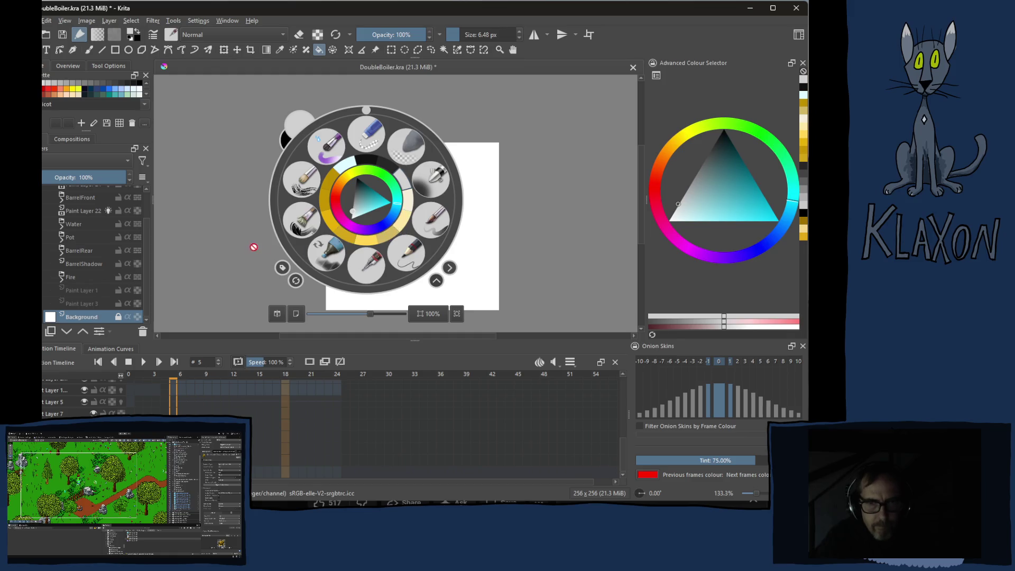
pyautogui.click(248, 242)
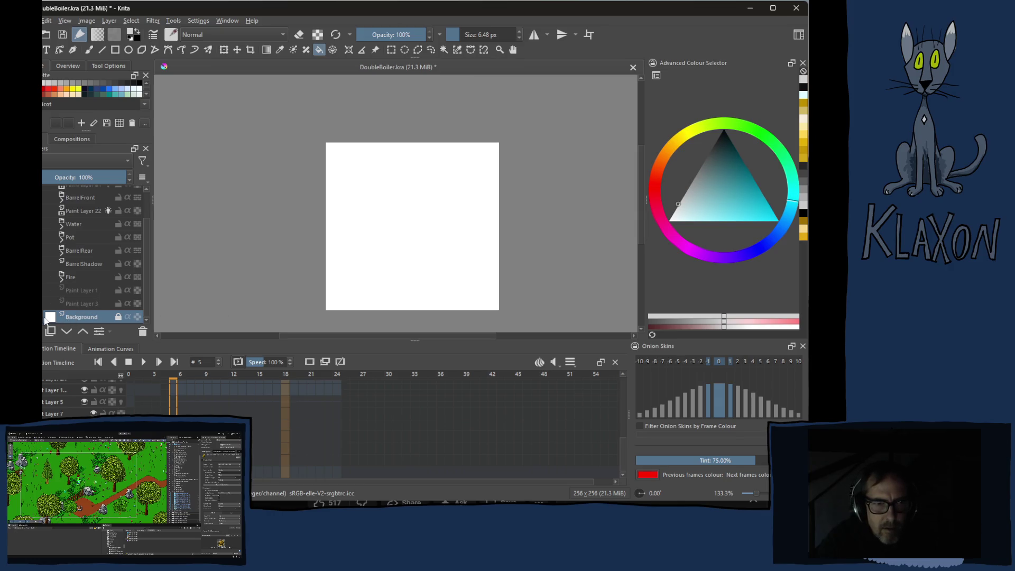
pyautogui.rightClick(65, 318)
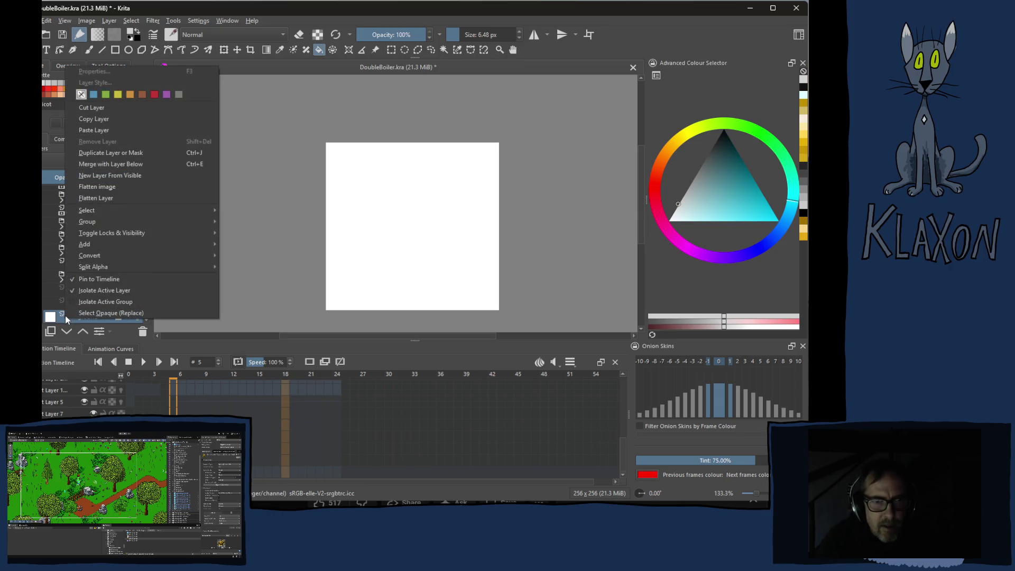
pyautogui.click(90, 290)
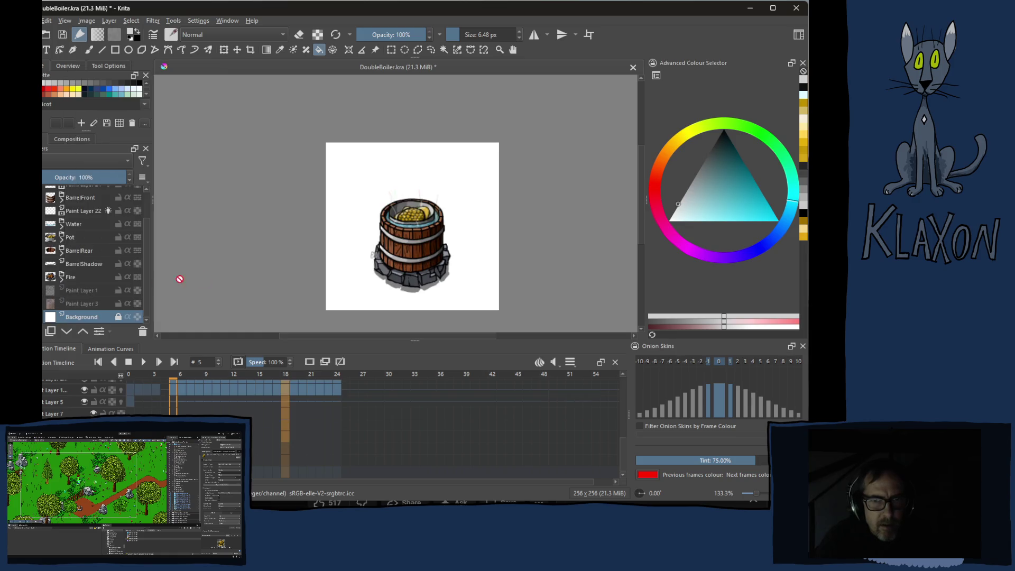
# Browse the Background layer's menu and isolate the Background layer again
pyautogui.rightClick(78, 314)
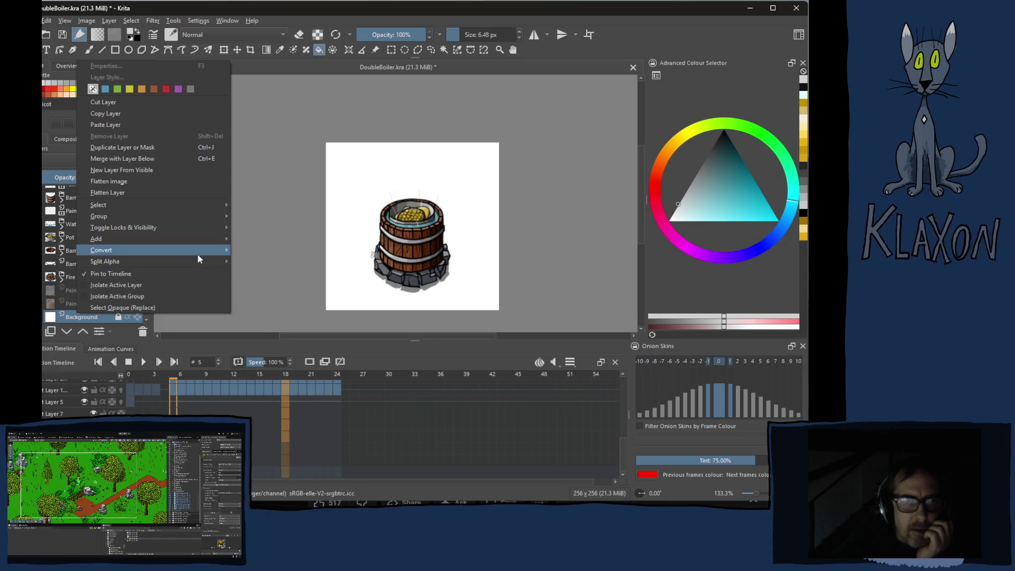
pyautogui.moveTo(194, 229)
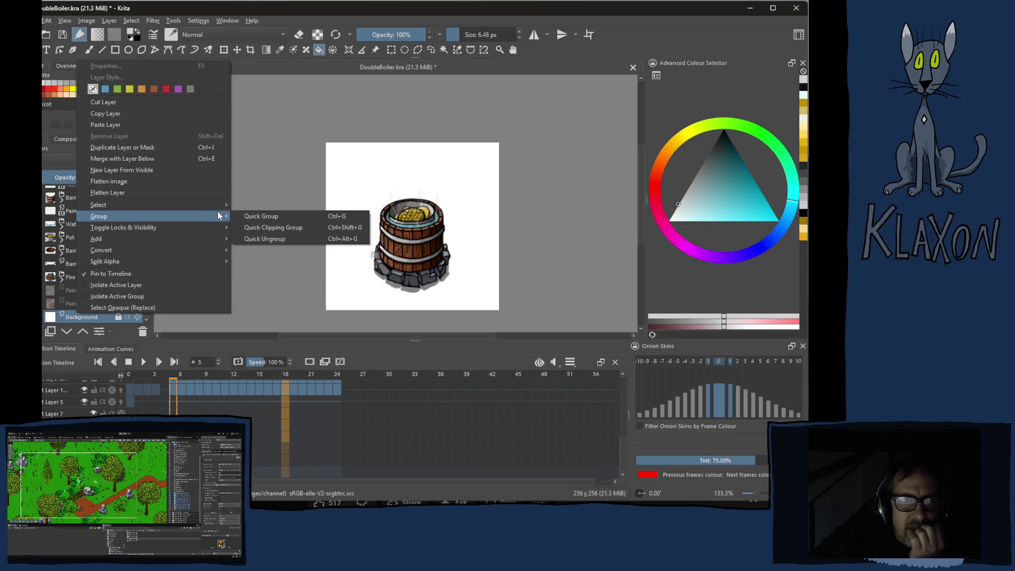
pyautogui.moveTo(204, 253)
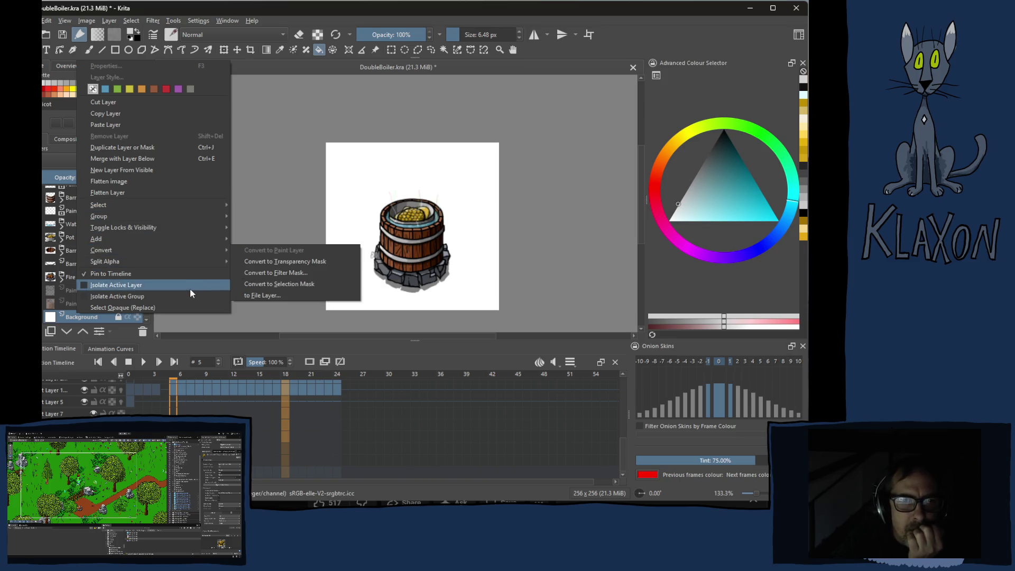
pyautogui.click(148, 276)
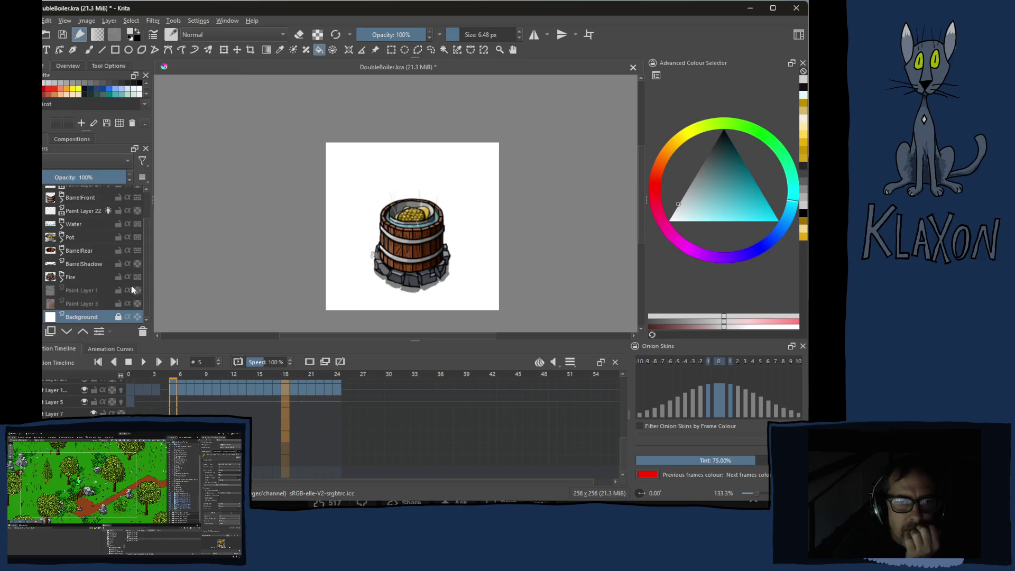
pyautogui.rightClick(101, 306)
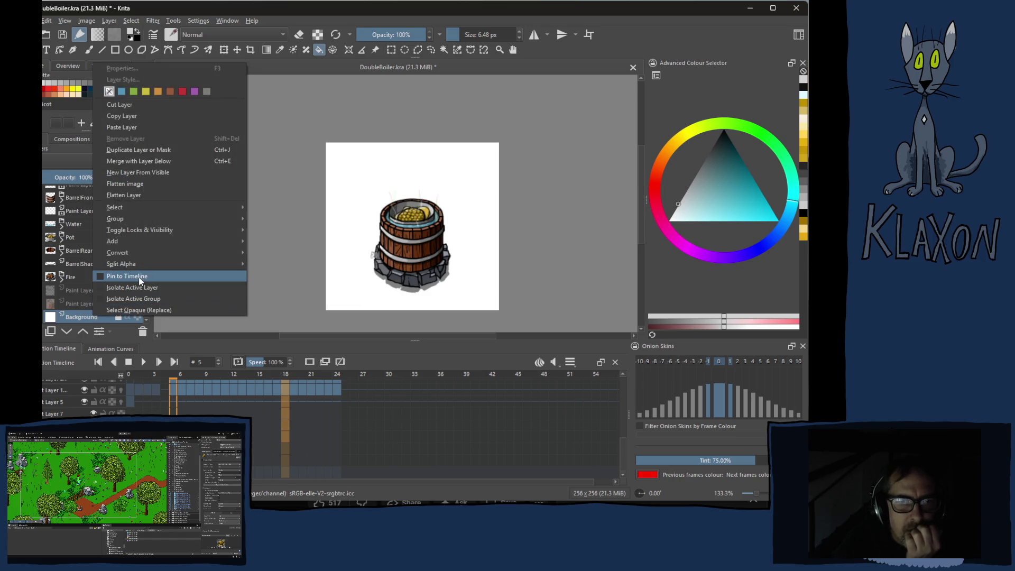
pyautogui.click(140, 277)
pyautogui.rightClick(85, 317)
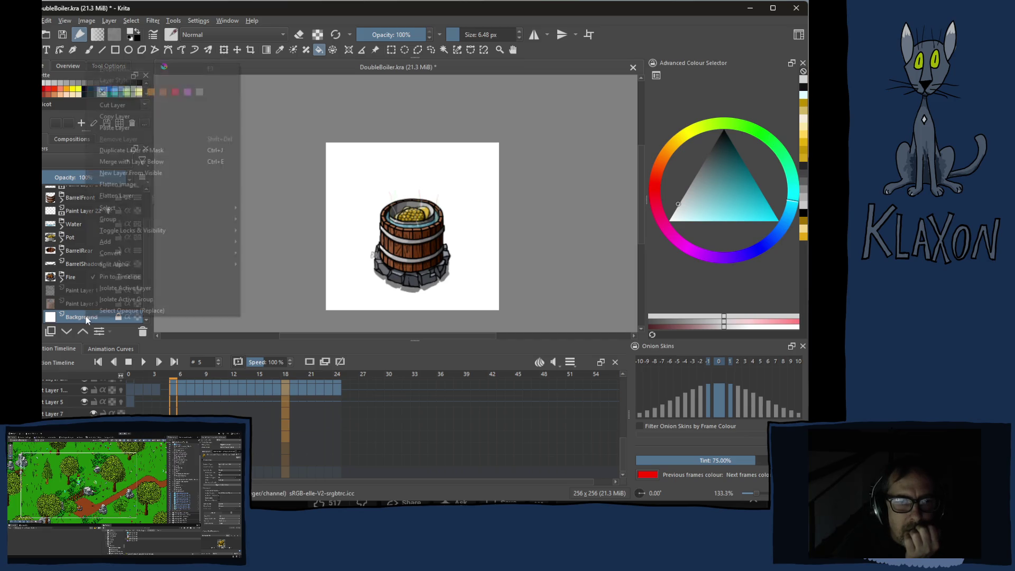
pyautogui.click(128, 284)
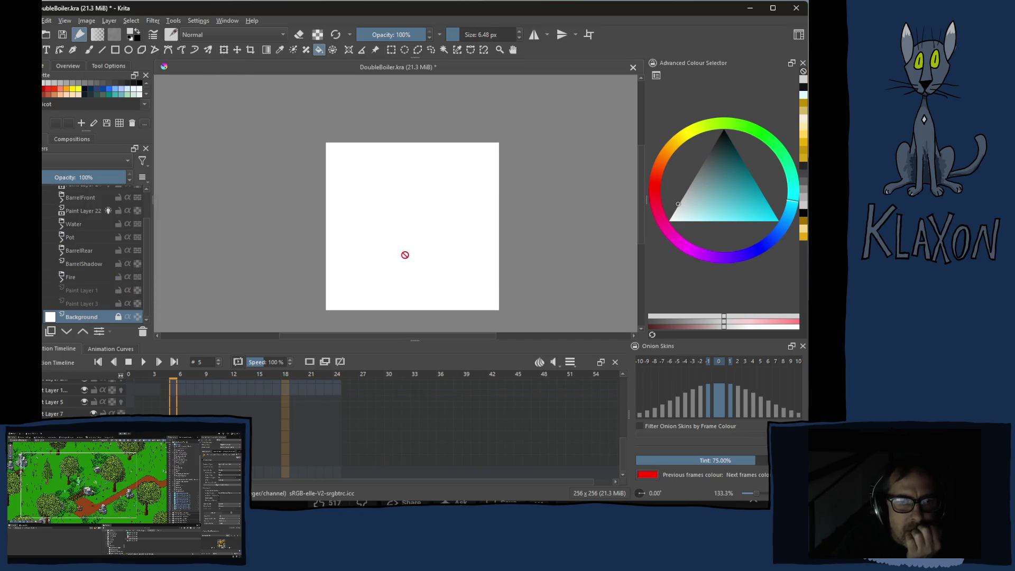
# Toggle Isolate Active Group and layer isolation off so the whole barrel shows
pyautogui.rightClick(81, 316)
pyautogui.click(111, 299)
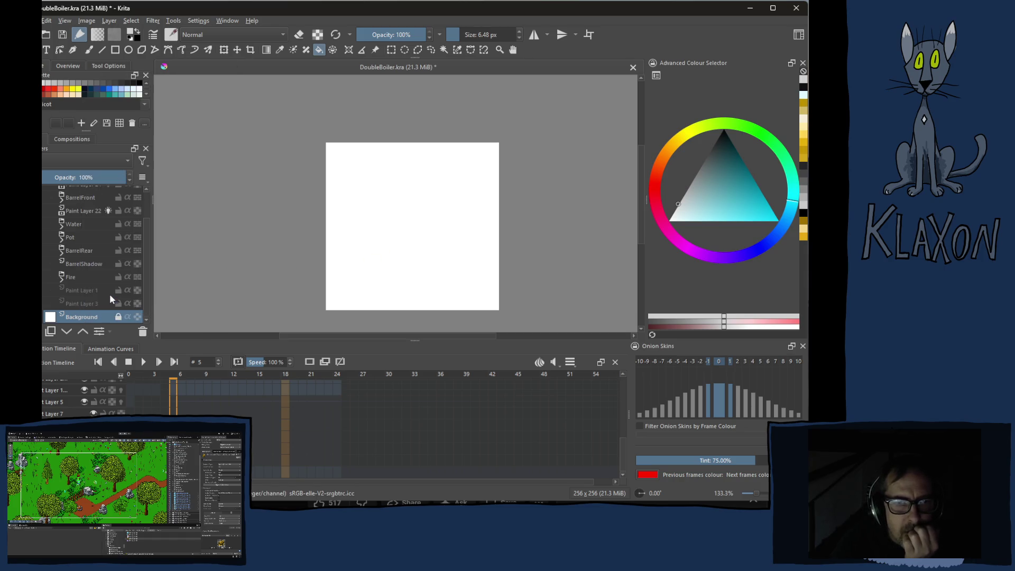
pyautogui.rightClick(98, 316)
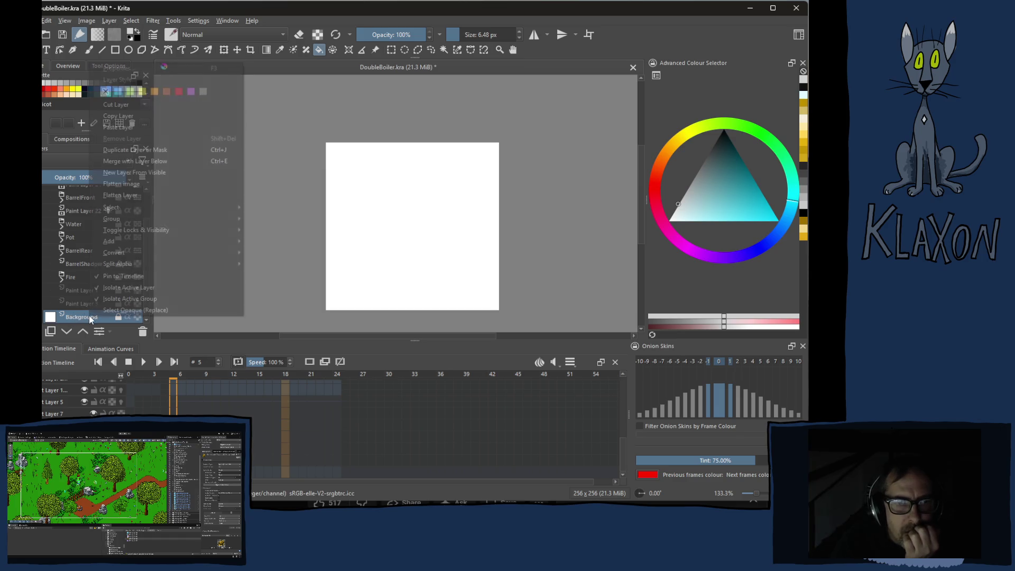
pyautogui.click(114, 291)
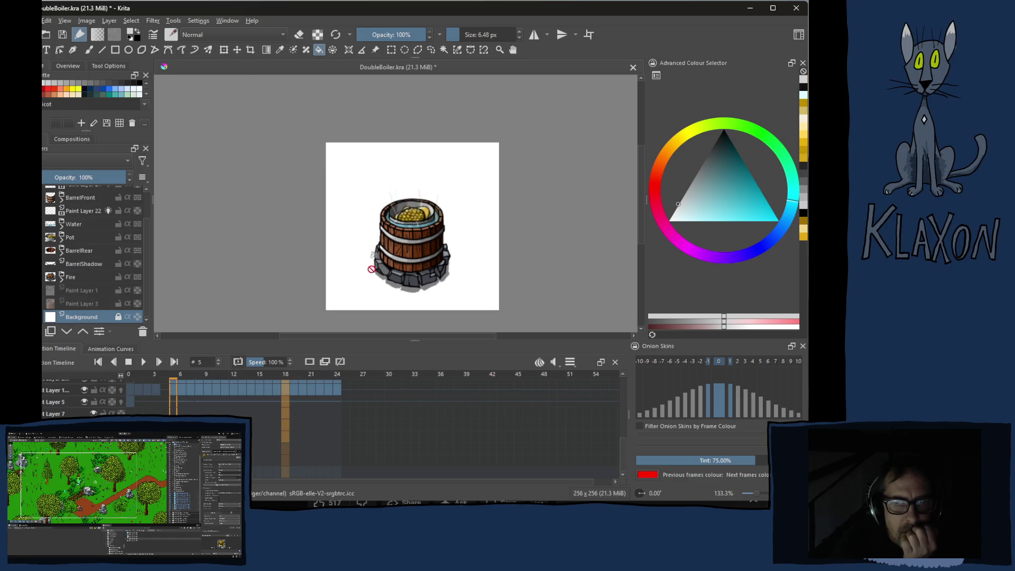
pyautogui.rightClick(92, 321)
pyautogui.click(123, 299)
pyautogui.rightClick(83, 320)
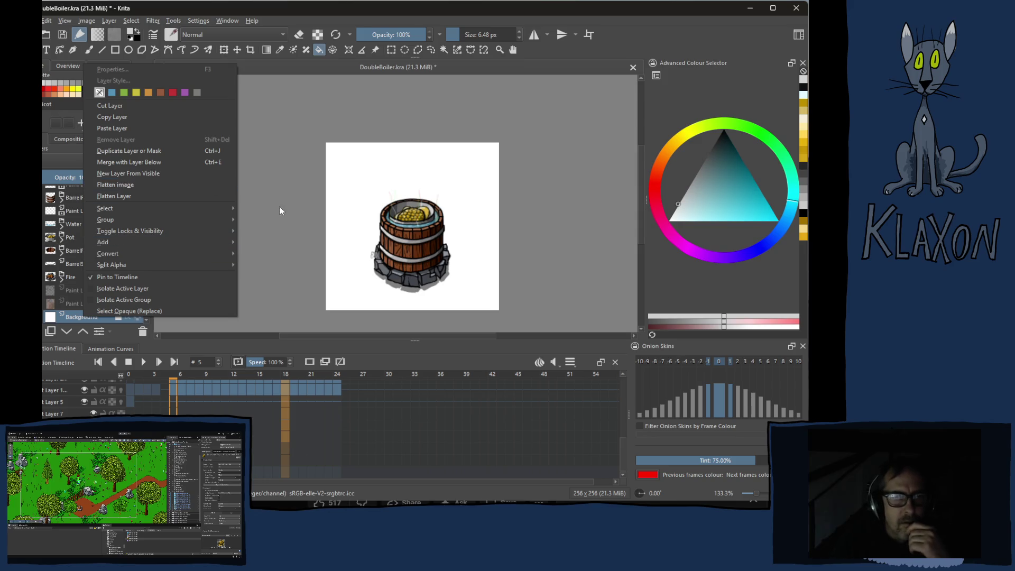
# Dismiss the layer menu and bring the Krita drawing window back into focus
pyautogui.click(233, 215)
pyautogui.scroll(1, 73, 235)
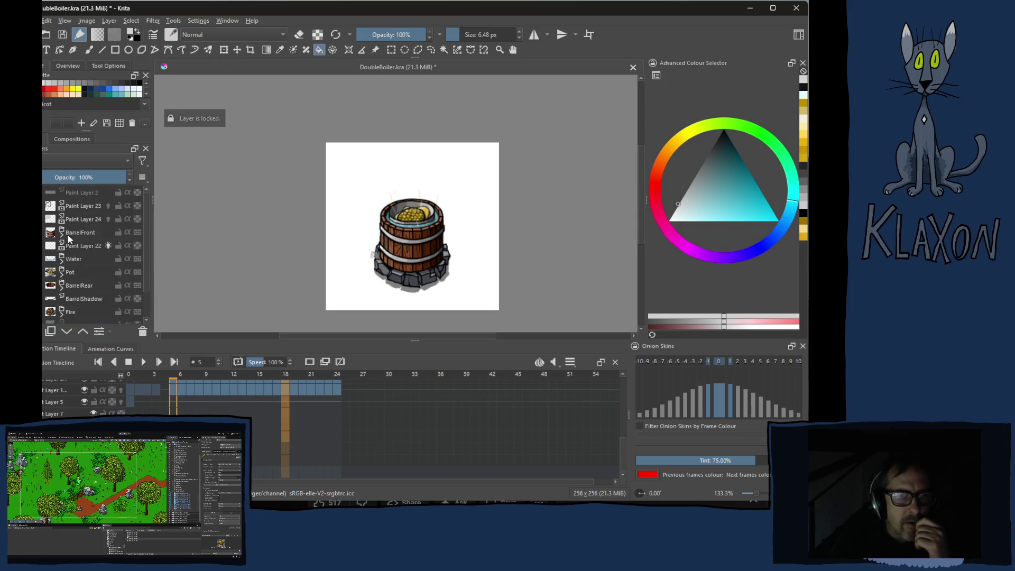
pyautogui.moveTo(69, 239)
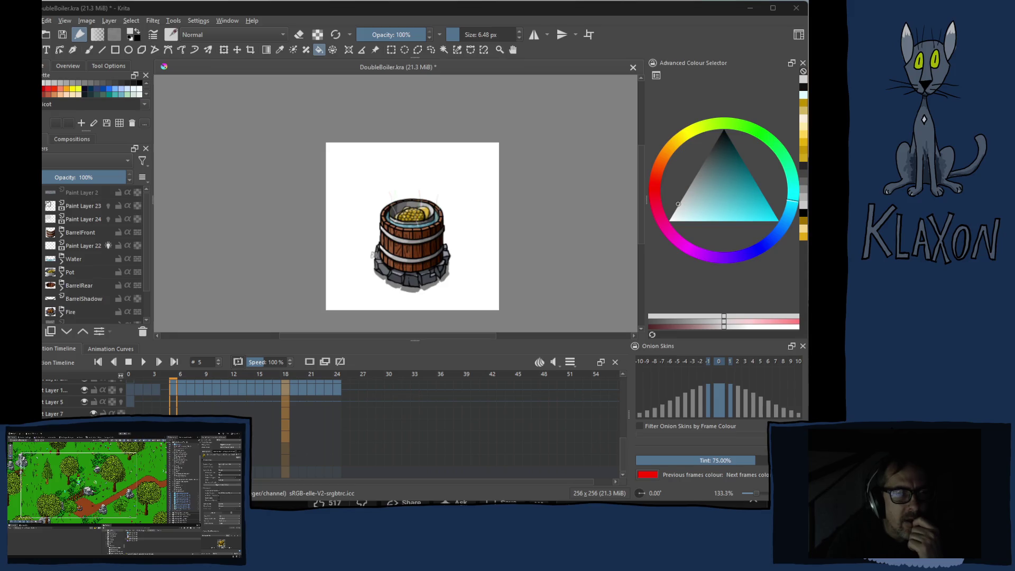
pyautogui.click(441, 14)
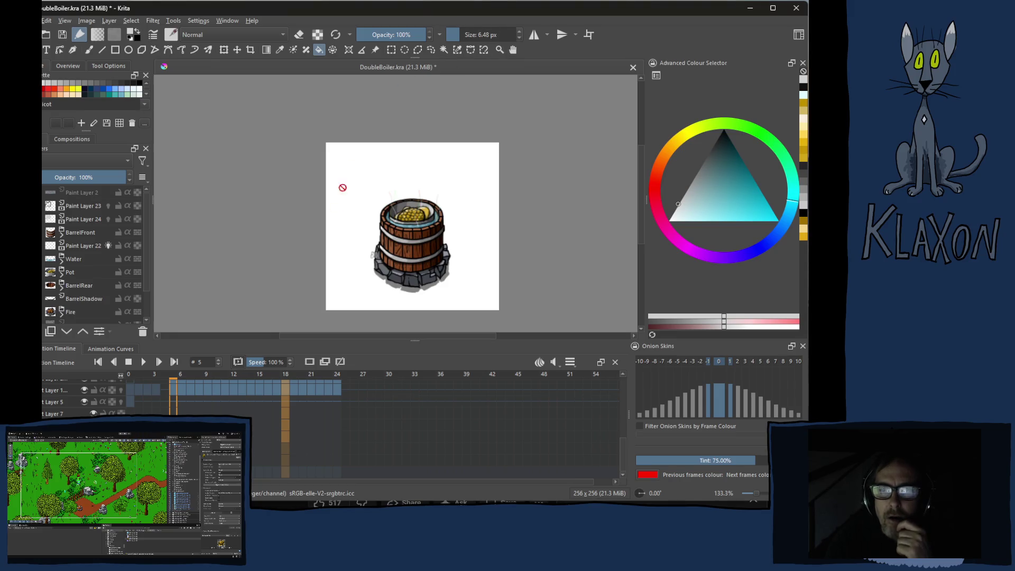
pyautogui.moveTo(96, 278)
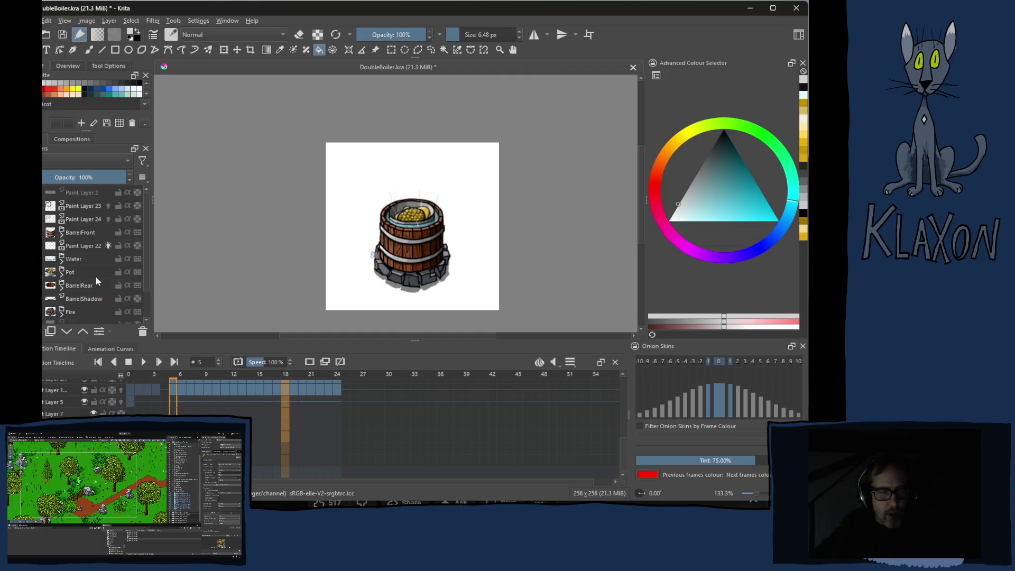
pyautogui.scroll(-1, 95, 275)
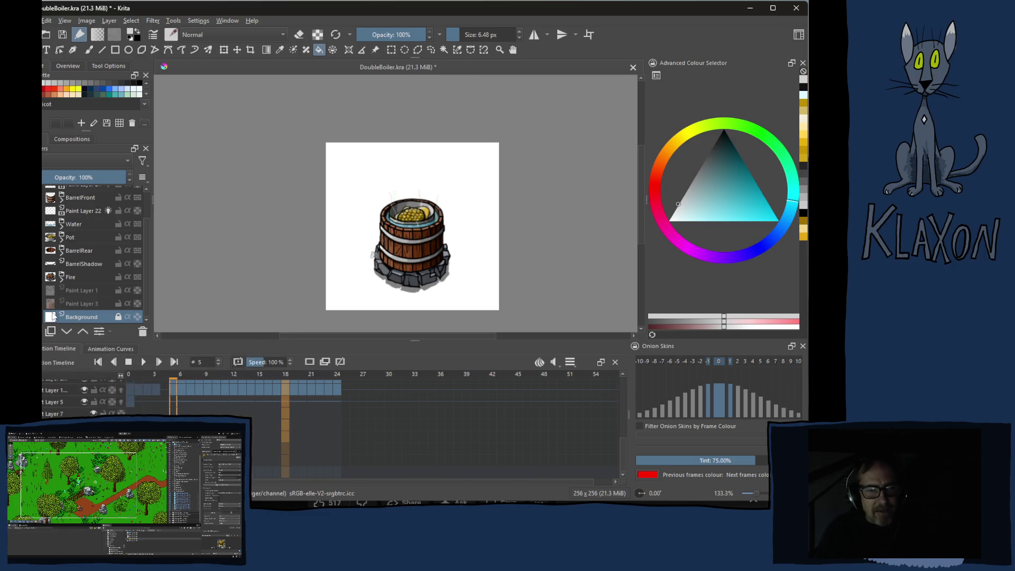
pyautogui.moveTo(64, 317)
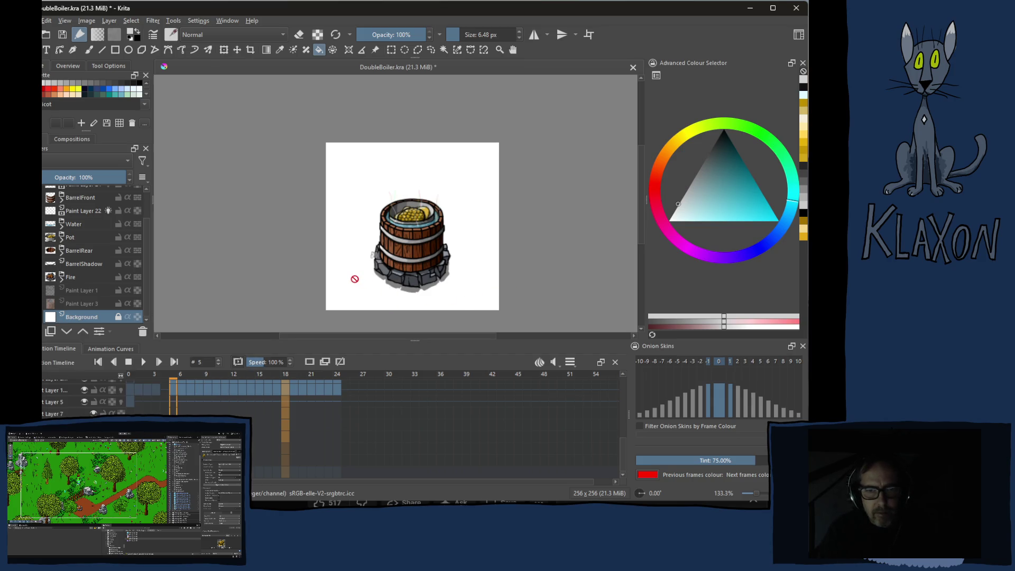
# Switch to the Freehand Brush, expand the BarrelRear group, select Background, and go to frame 0
pyautogui.press('b')
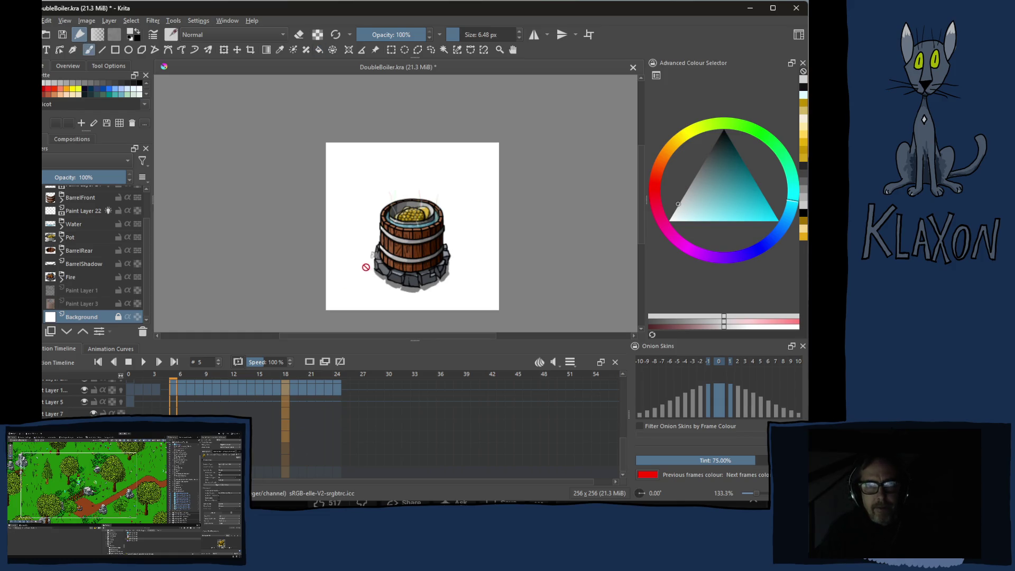
pyautogui.click(79, 250)
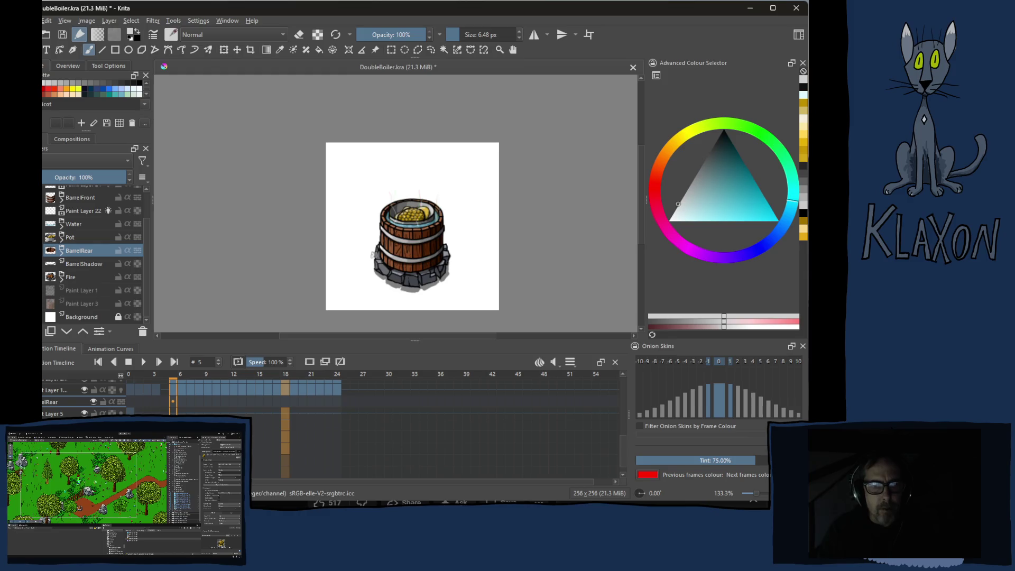
pyautogui.click(54, 414)
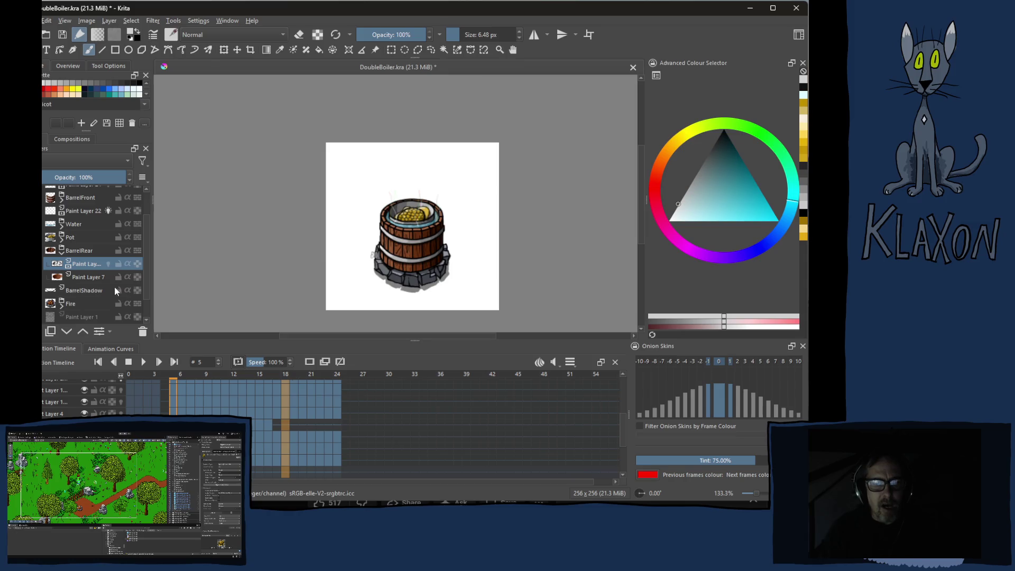
pyautogui.scroll(-1, 69, 290)
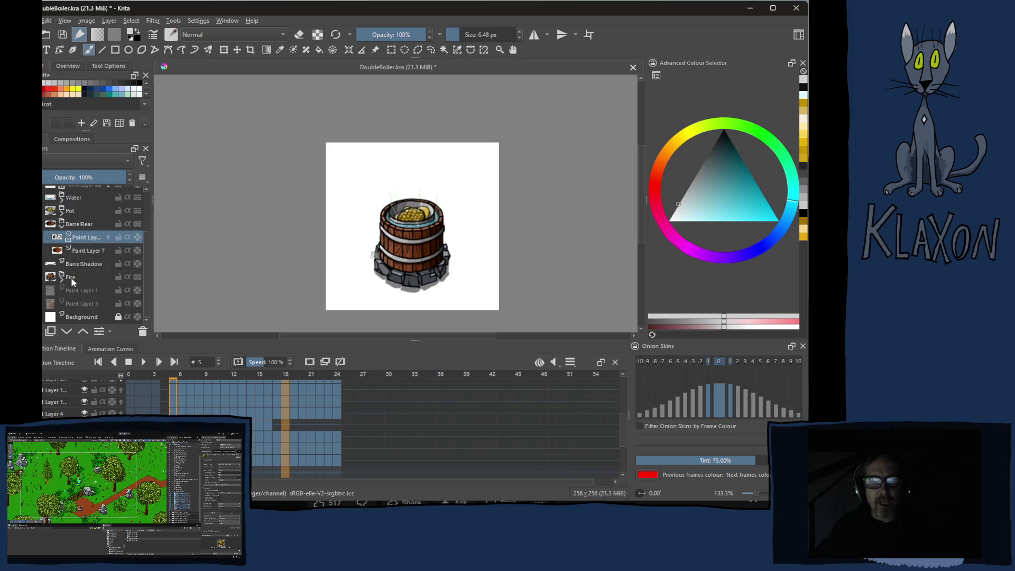
pyautogui.click(85, 316)
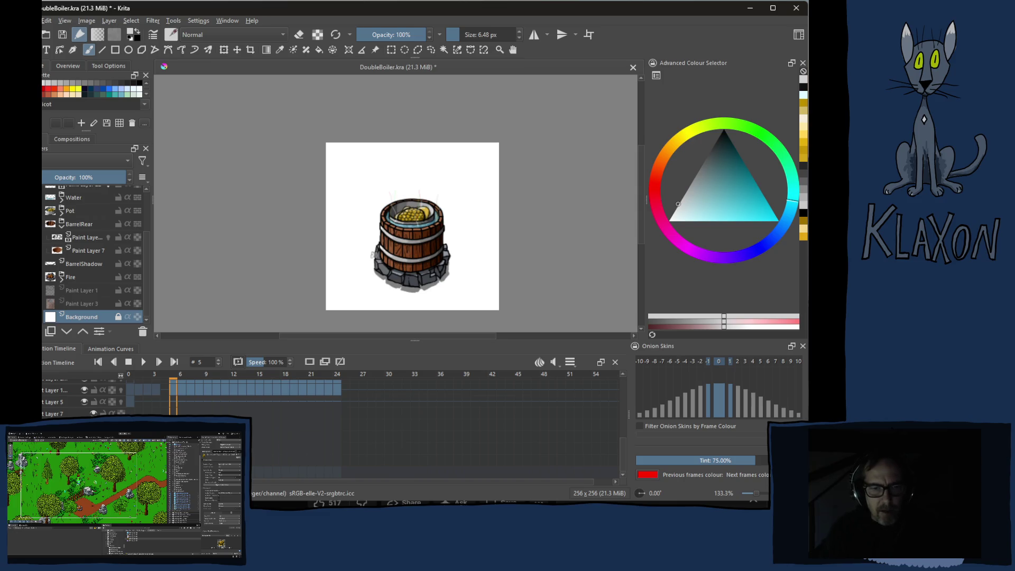
pyautogui.press('space')
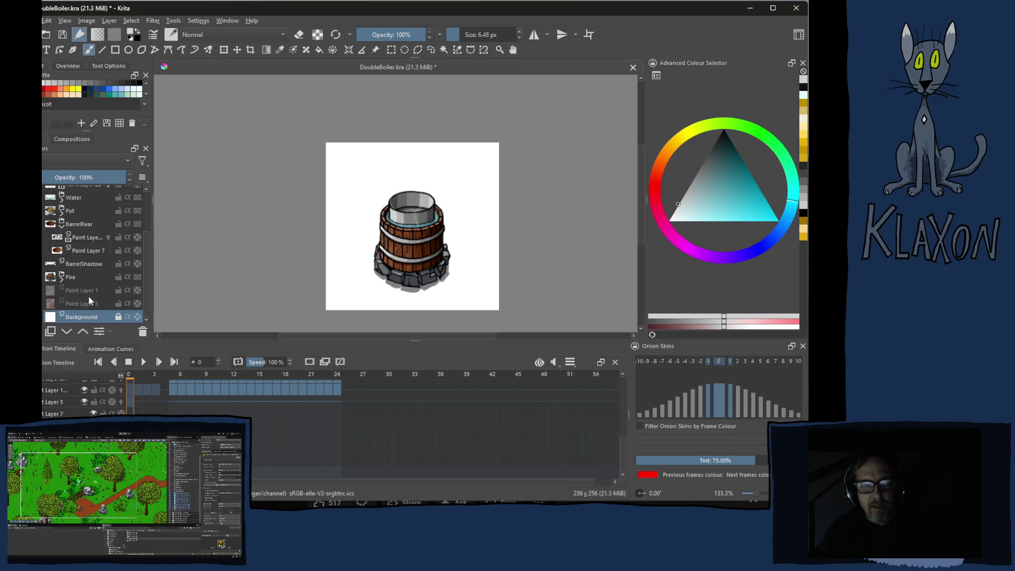
pyautogui.moveTo(71, 290)
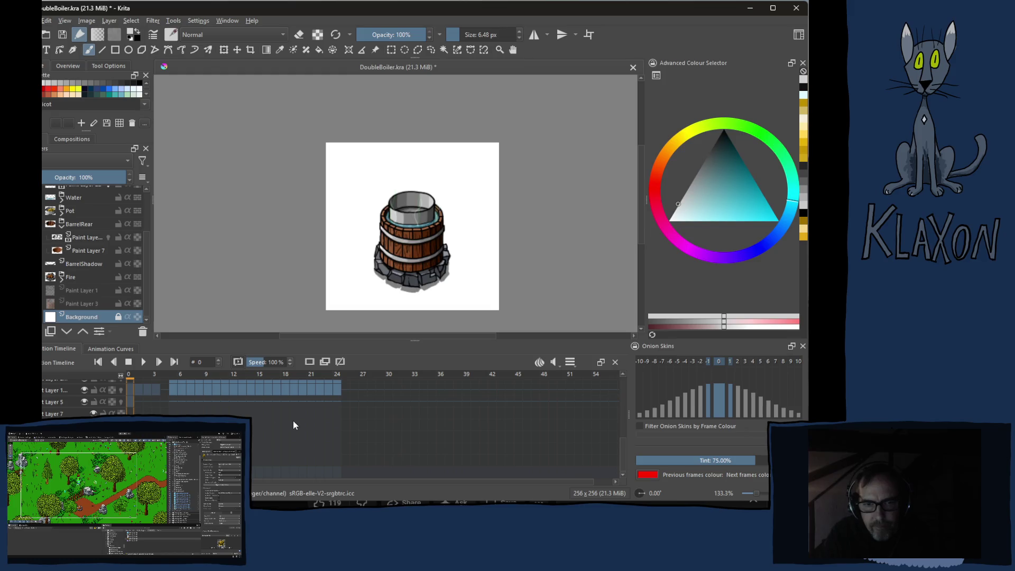
# Step to frame 5 and isolate the Background layer with Isolate Active Layer
pyautogui.press('space')
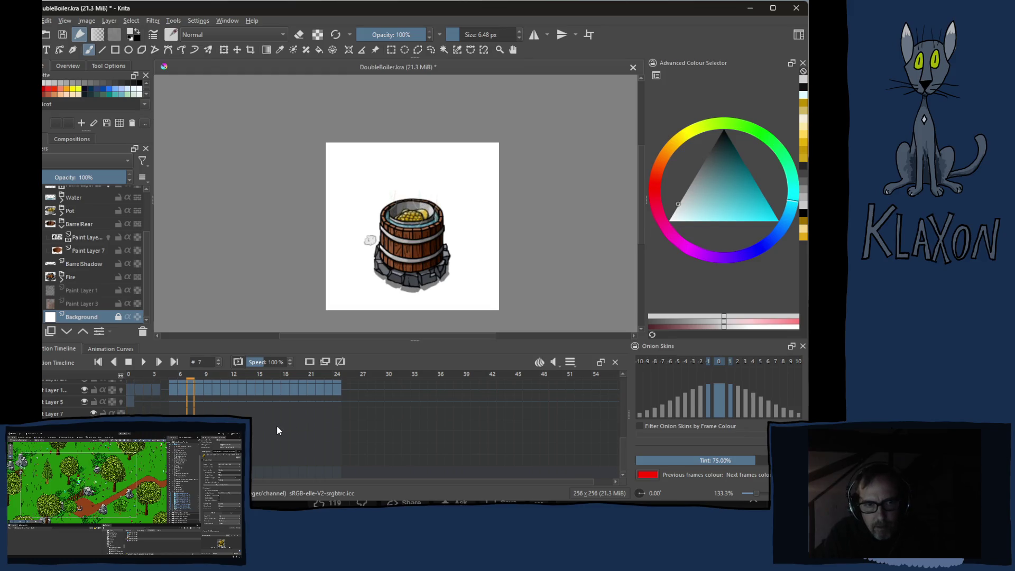
pyautogui.rightClick(87, 317)
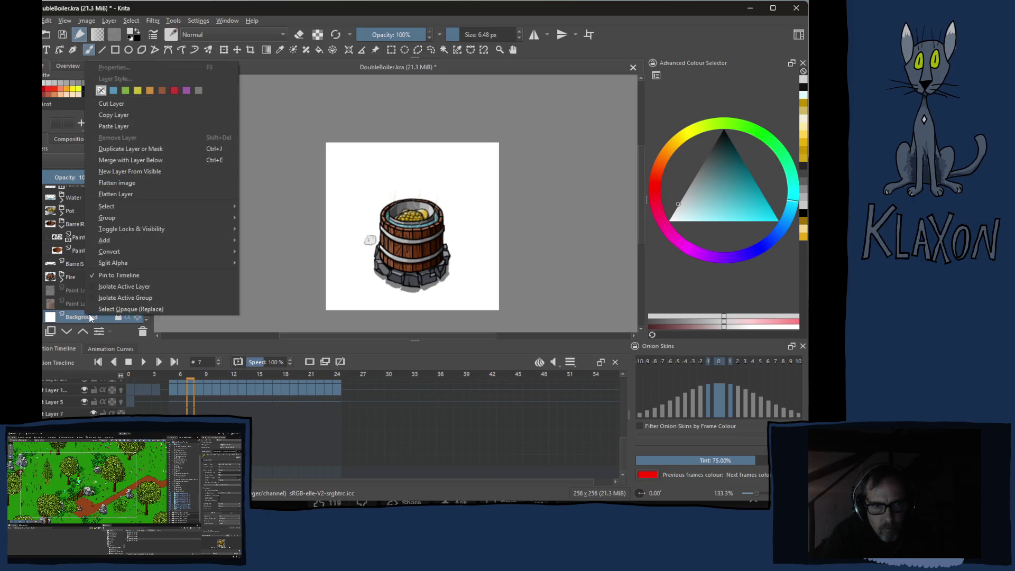
pyautogui.click(113, 285)
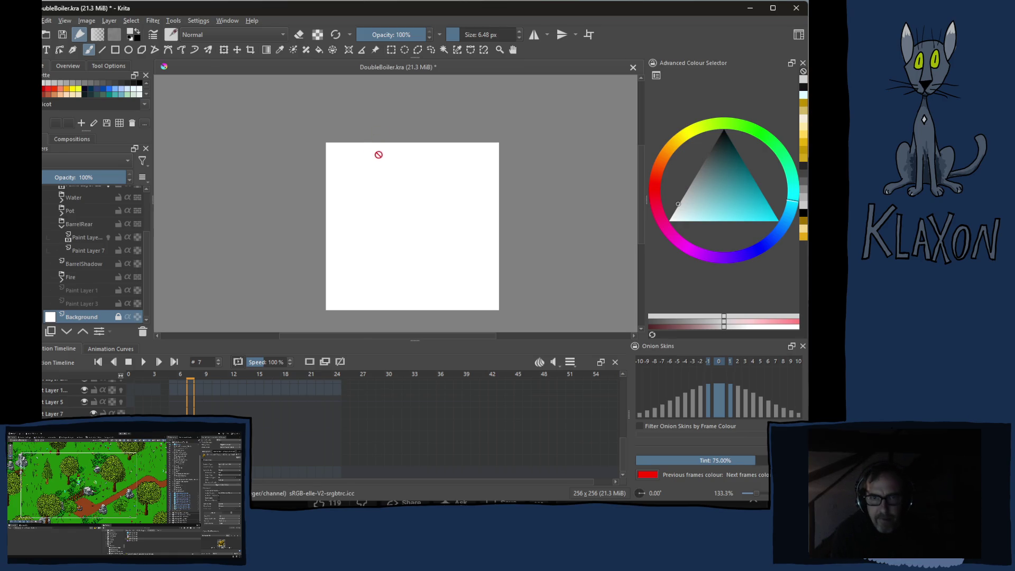
# Enlarge the brush to about 24 px, then unlock the Background layer
pyautogui.keyDown('shift'); pyautogui.moveTo(375, 195); pyautogui.dragTo(391, 193); pyautogui.keyUp('shift')
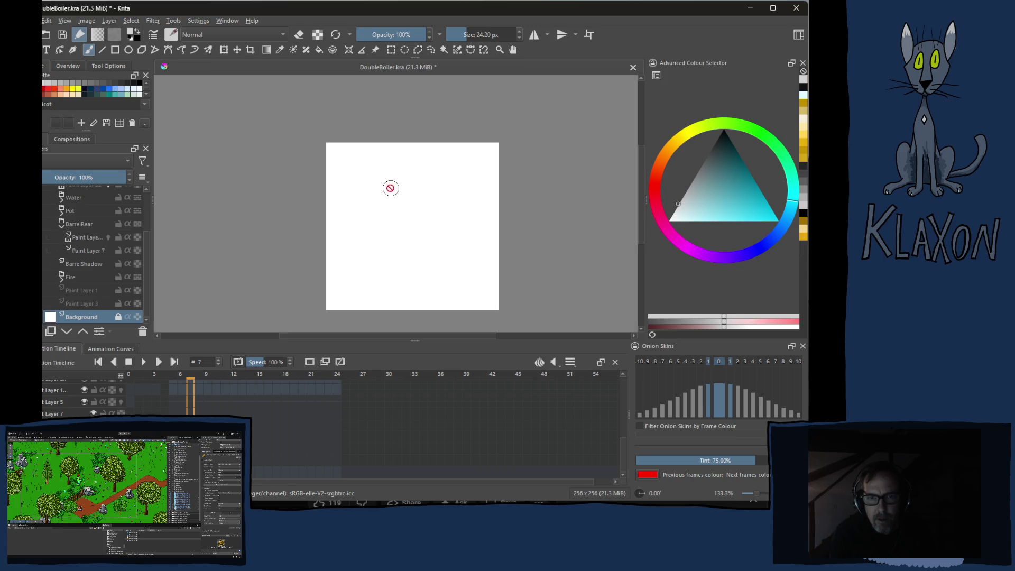
pyautogui.click(374, 150)
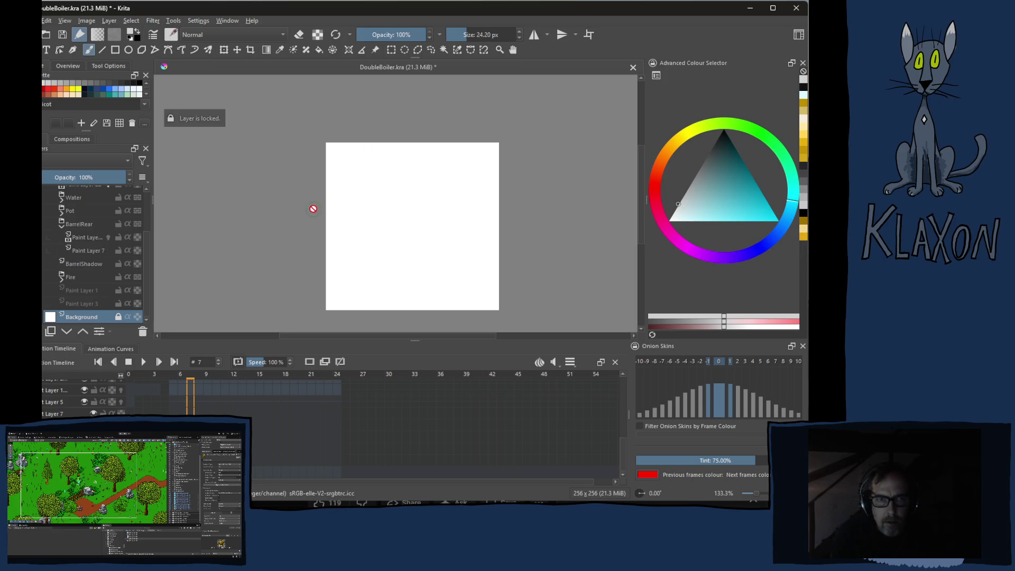
pyautogui.click(118, 316)
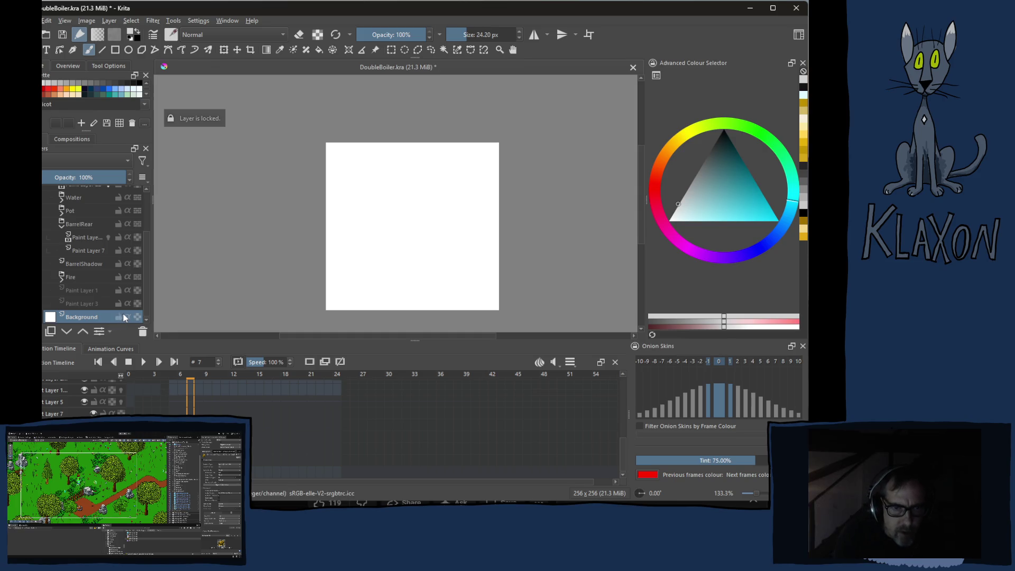
# Fill the Background layer with medium green, then end layer isolation to show all layers
pyautogui.press('f')
pyautogui.rightClick(352, 187)
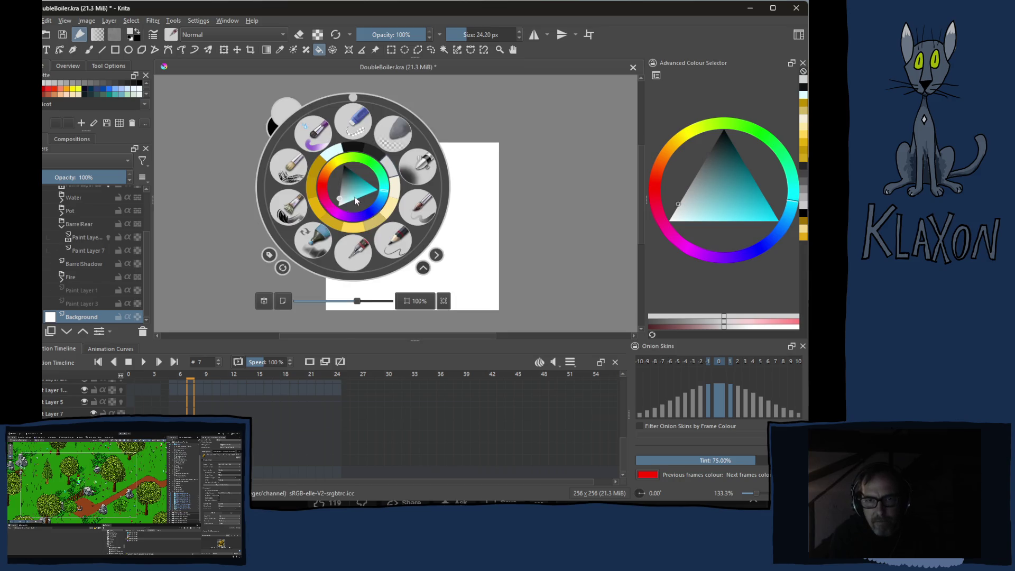
pyautogui.click(379, 173)
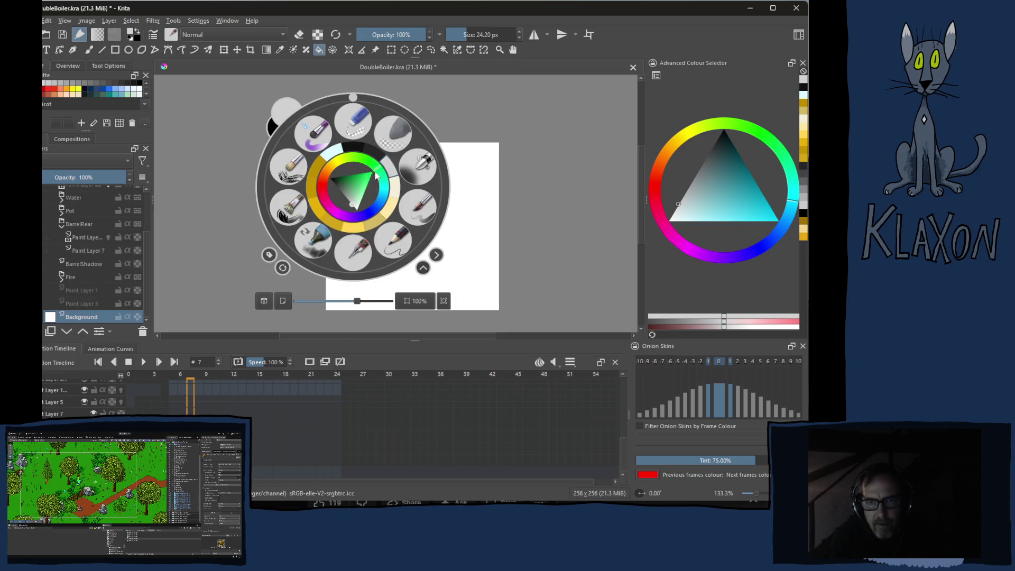
pyautogui.click(360, 181)
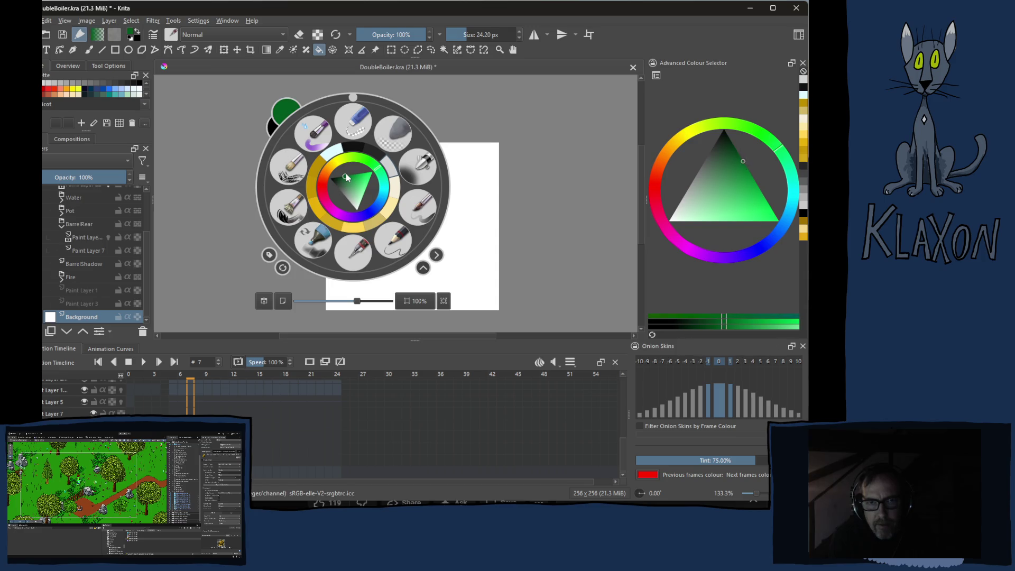
pyautogui.click(348, 176)
pyautogui.click(222, 159)
pyautogui.click(360, 203)
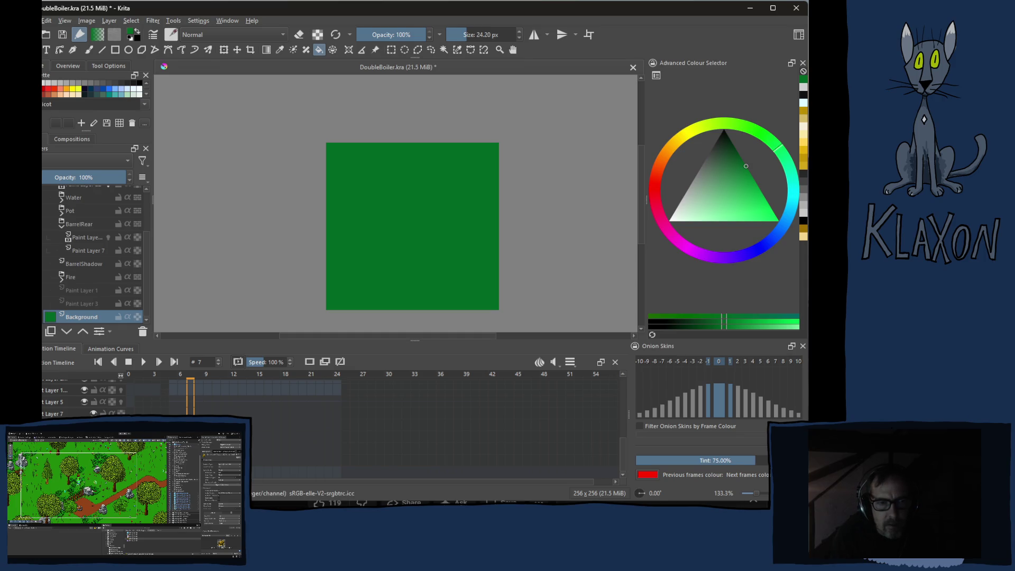
pyautogui.rightClick(51, 316)
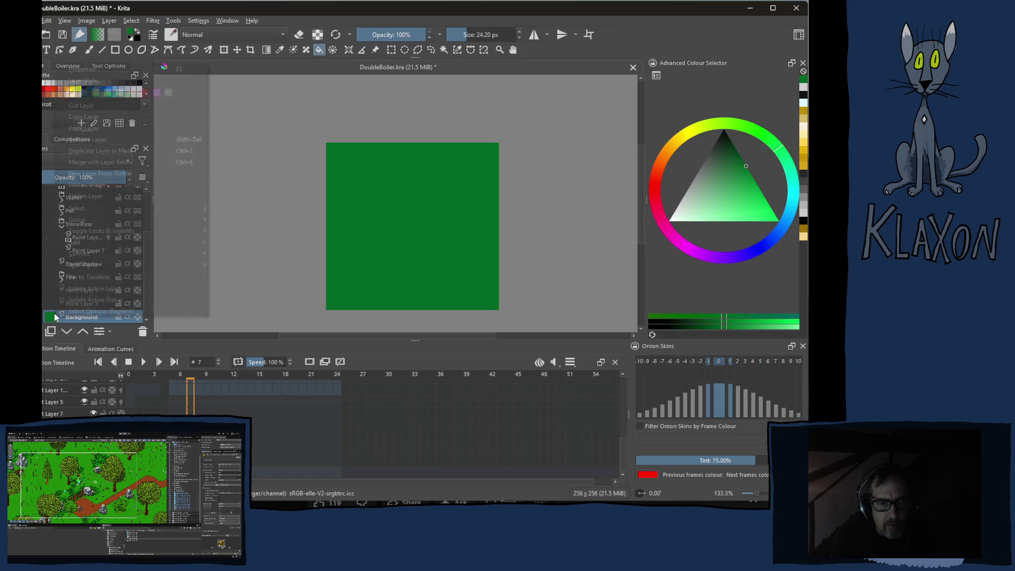
pyautogui.click(75, 294)
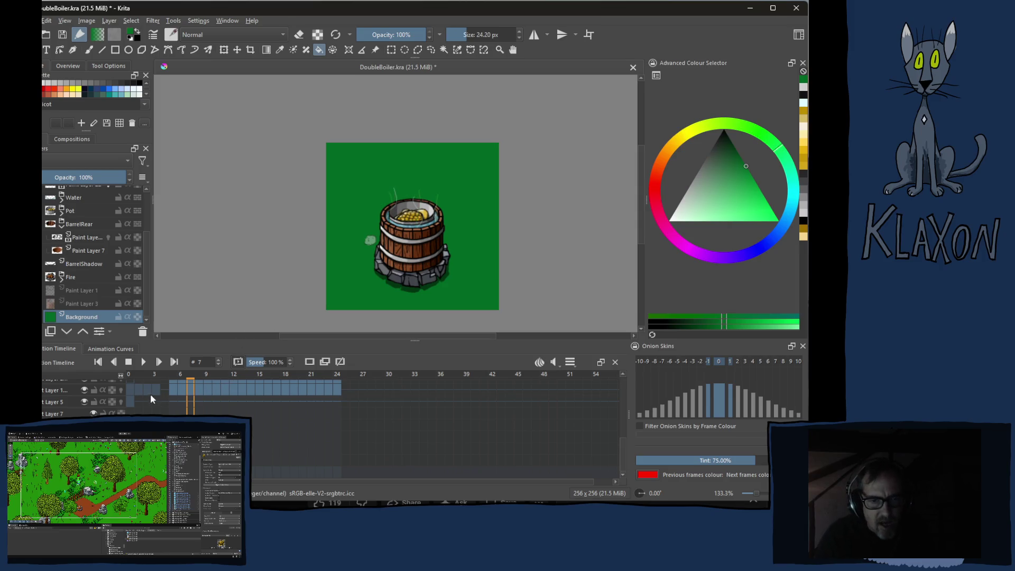
# Play the steam-puff animation over the green background, then switch to the browser
pyautogui.click(141, 365)
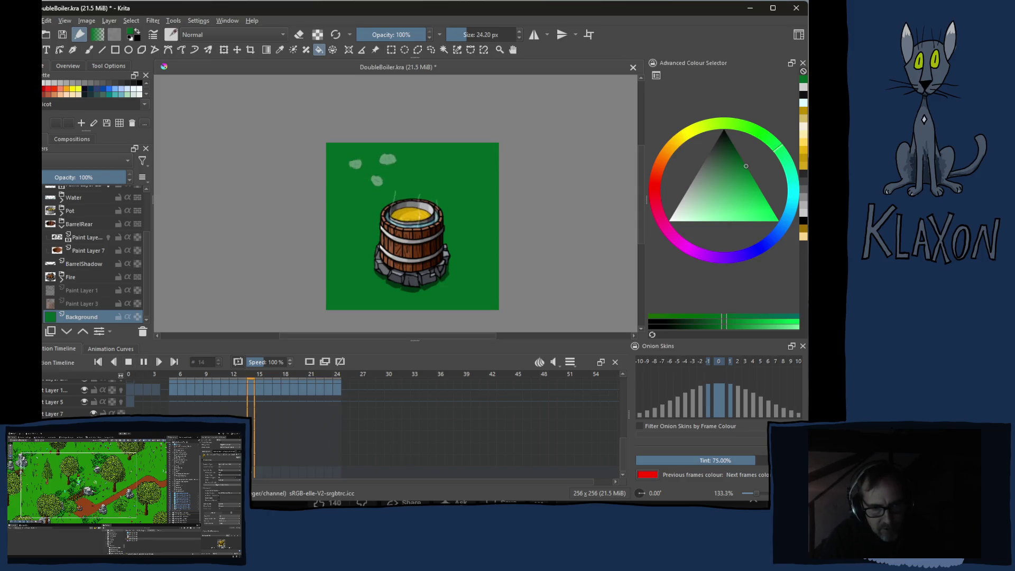
pyautogui.hotkey('alt', 'Tab')
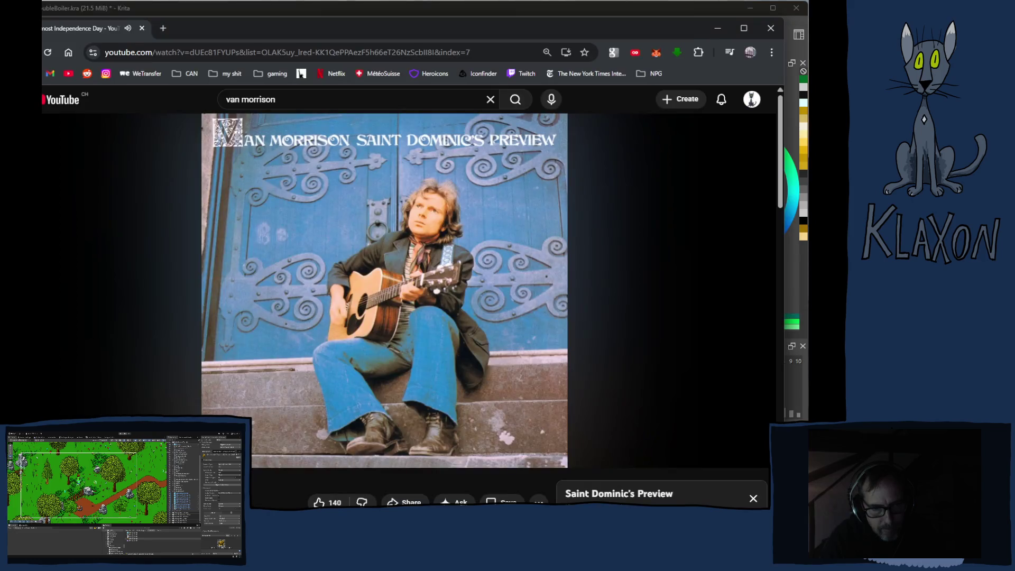
# Scroll down through the YouTube album playlist and back up, then return to Krita
pyautogui.scroll(-3, 273, 485)
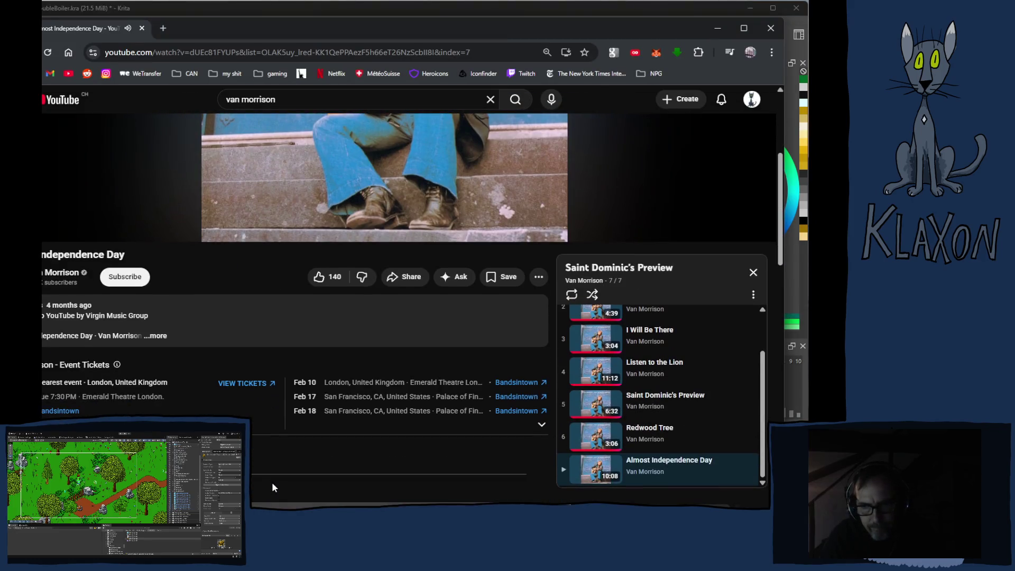
pyautogui.scroll(-2, 682, 384)
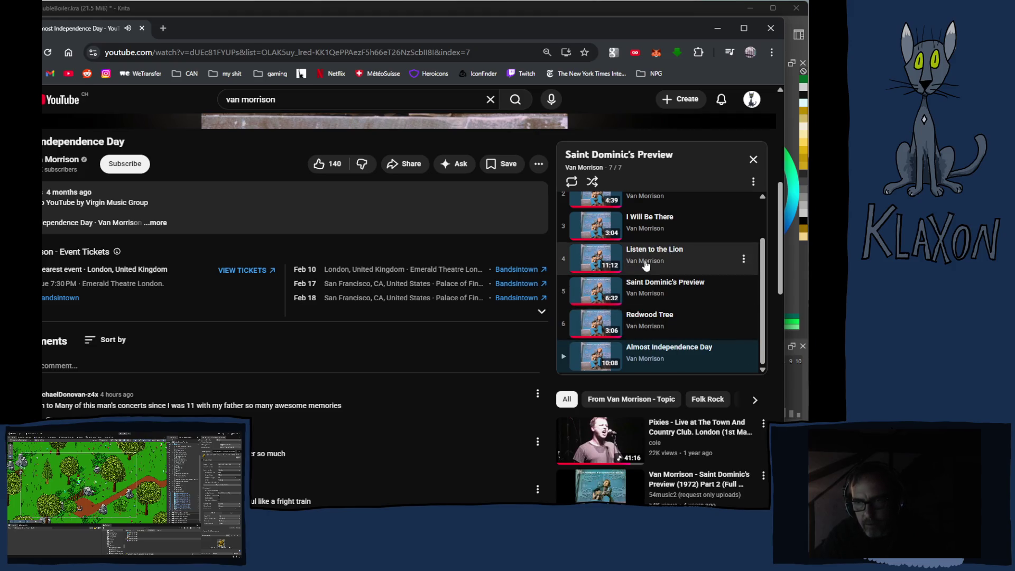
pyautogui.scroll(2, 234, 341)
pyautogui.scroll(5, 233, 340)
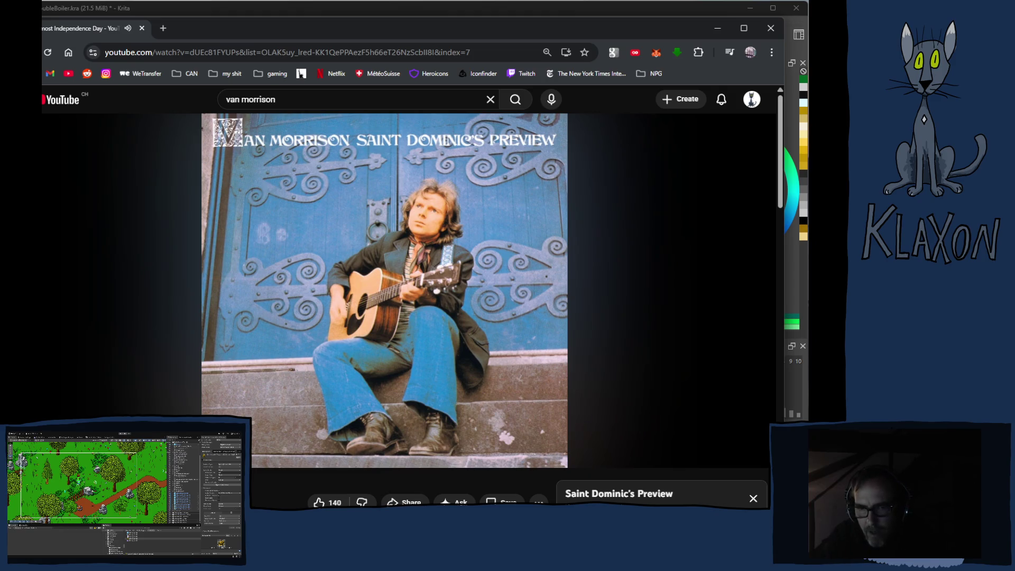
pyautogui.click(397, 9)
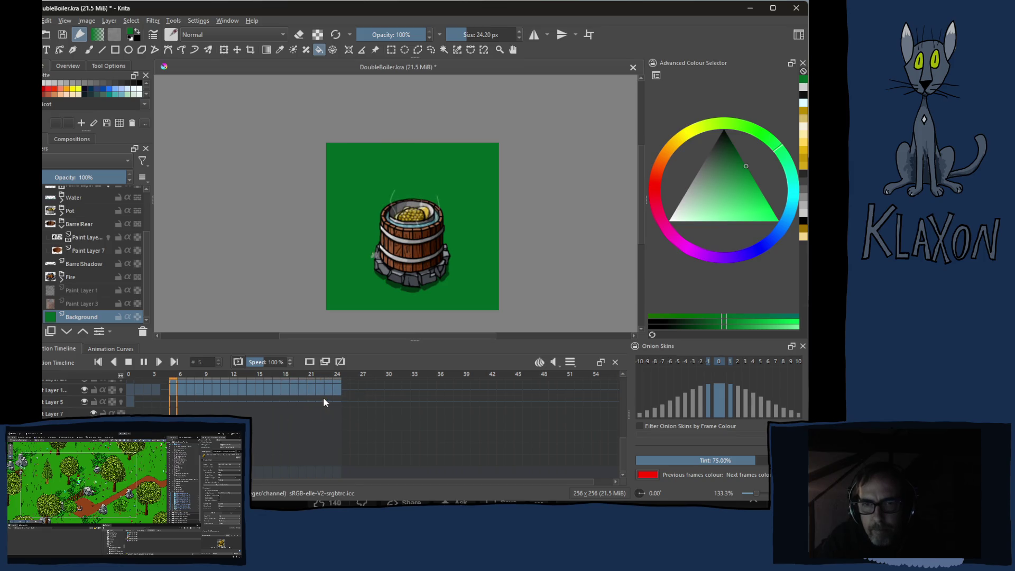
# Stop playback and move the timeline to frame 19, then back to frame 9
pyautogui.press('space')
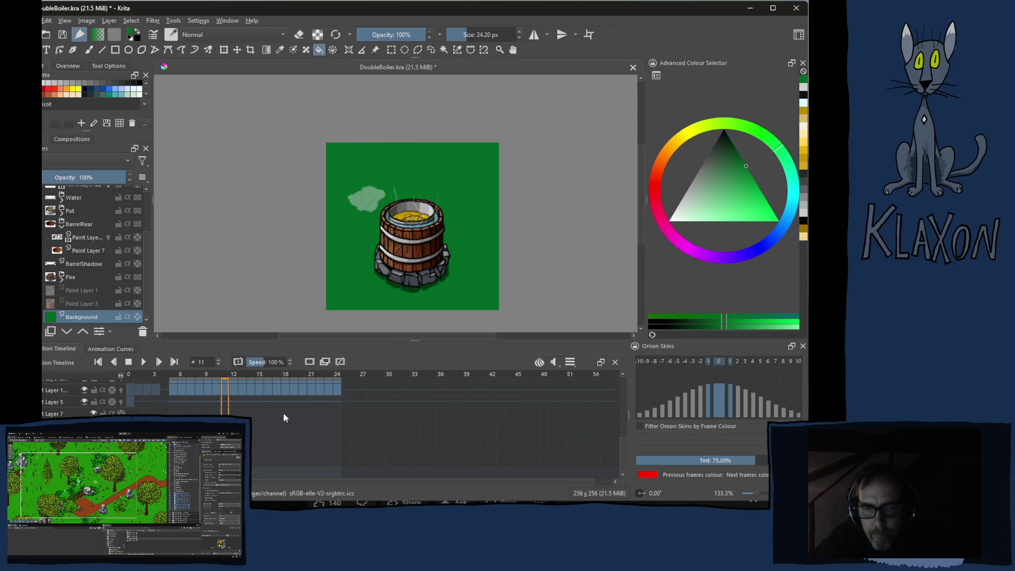
pyautogui.scroll(3, 623, 454)
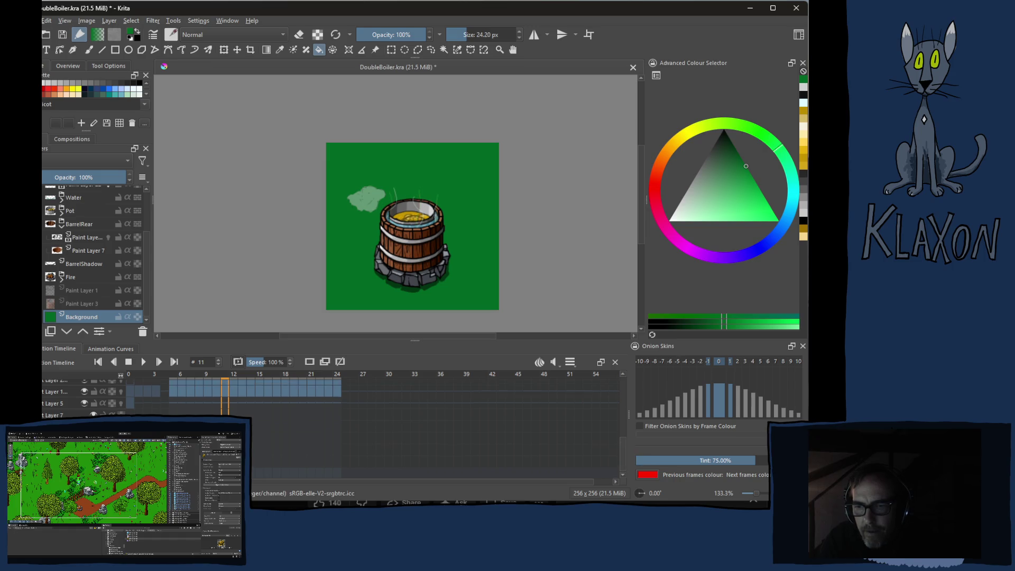
pyautogui.scroll(3, 433, 428)
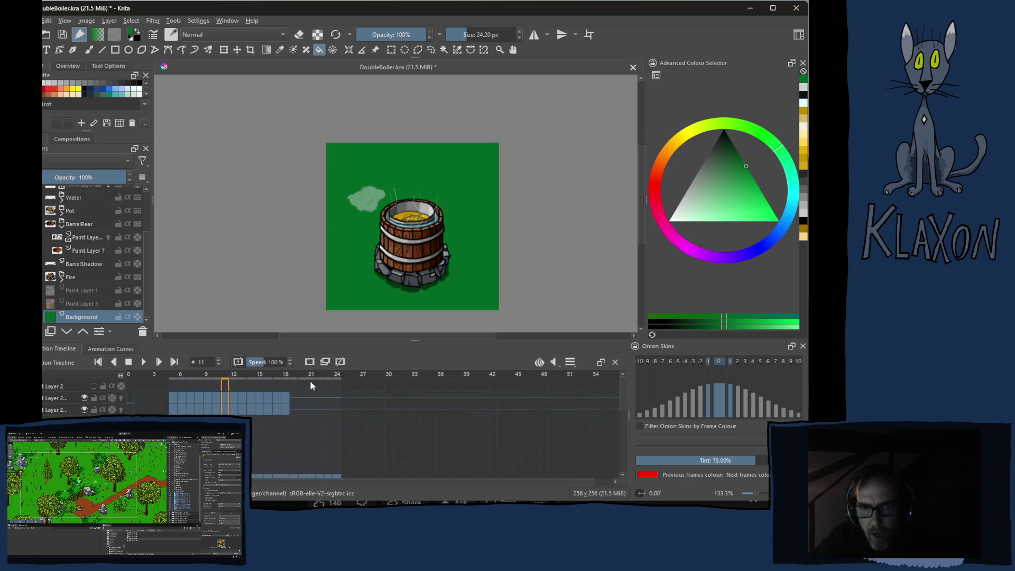
pyautogui.click(293, 398)
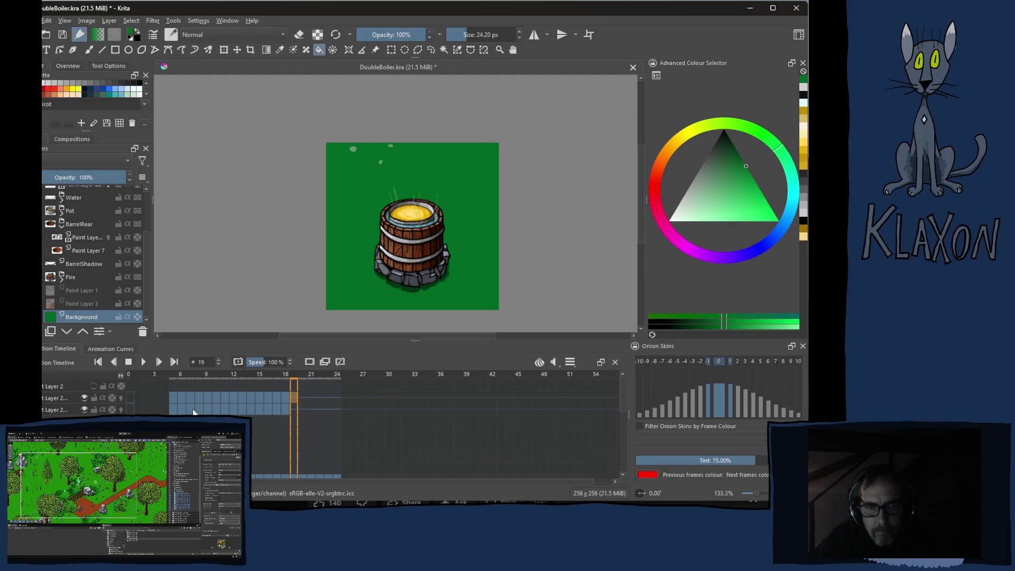
pyautogui.click(208, 398)
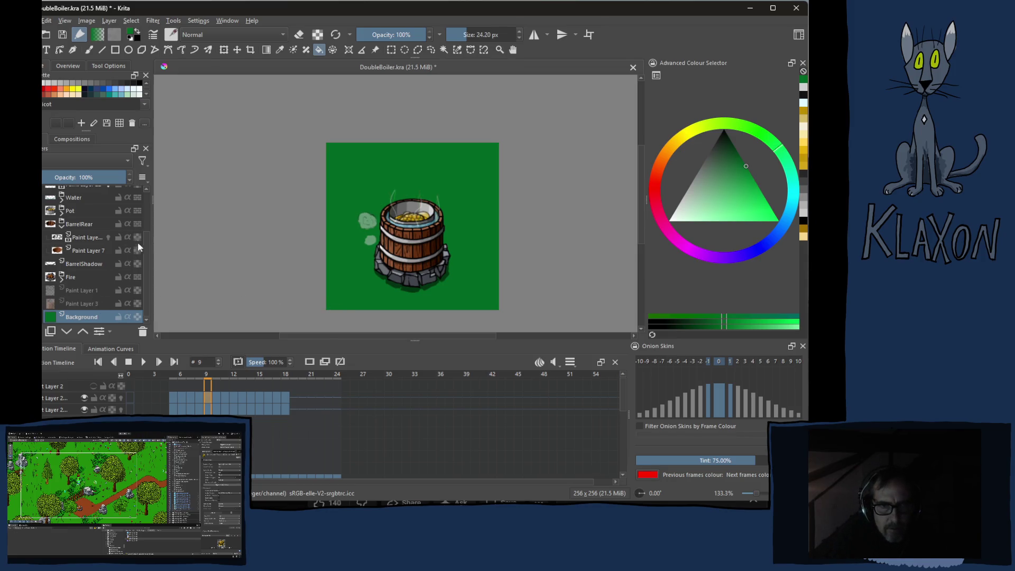
# Select Paint Layer 23 and set the freehand brush size to 2.80 px
pyautogui.moveTo(144, 240); pyautogui.dragTo(141, 192)
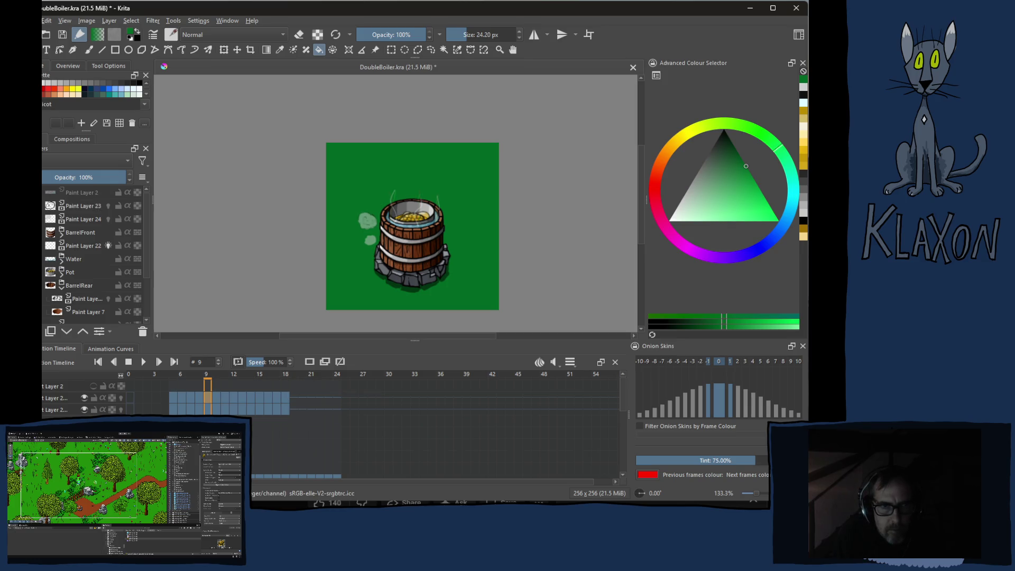
pyautogui.click(53, 206)
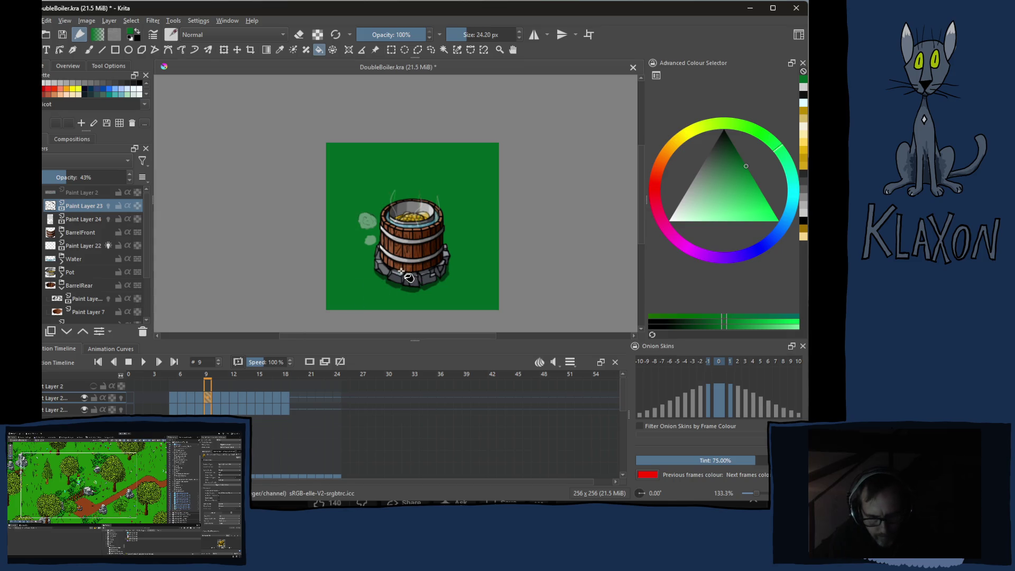
pyautogui.press('b')
pyautogui.click(484, 35)
pyautogui.moveTo(484, 35); pyautogui.dragTo(456, 35)
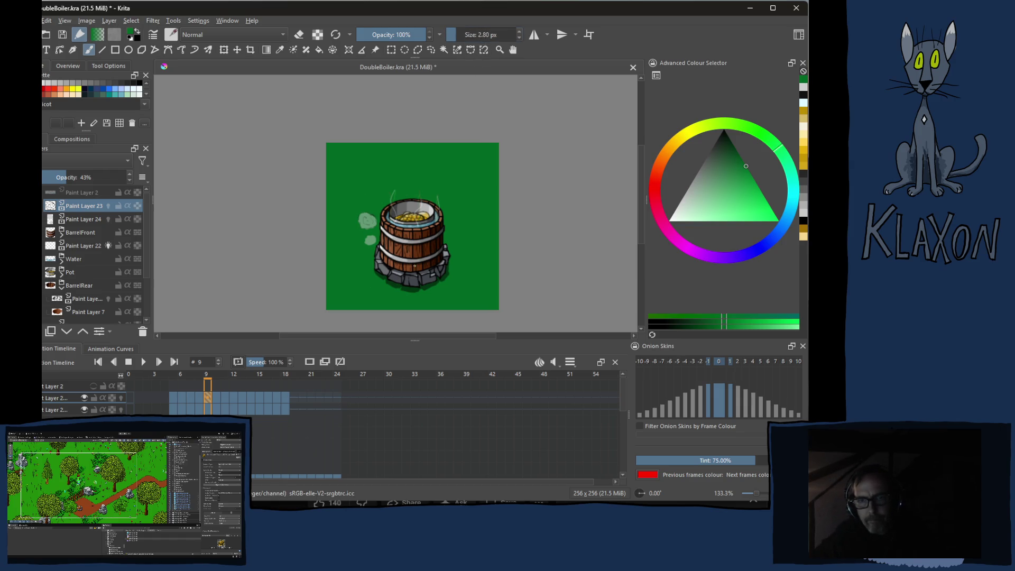
pyautogui.scroll(5, 410, 269)
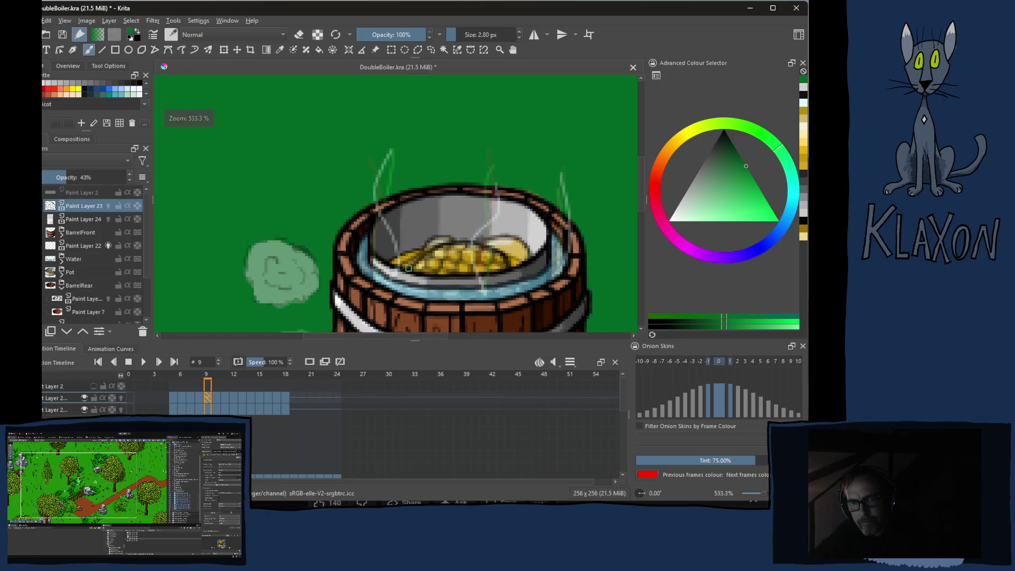
# Pick a dark drawing colour and turn on onion skinning for Paint Layer 23
pyautogui.moveTo(401, 272); pyautogui.dragTo(358, 178)
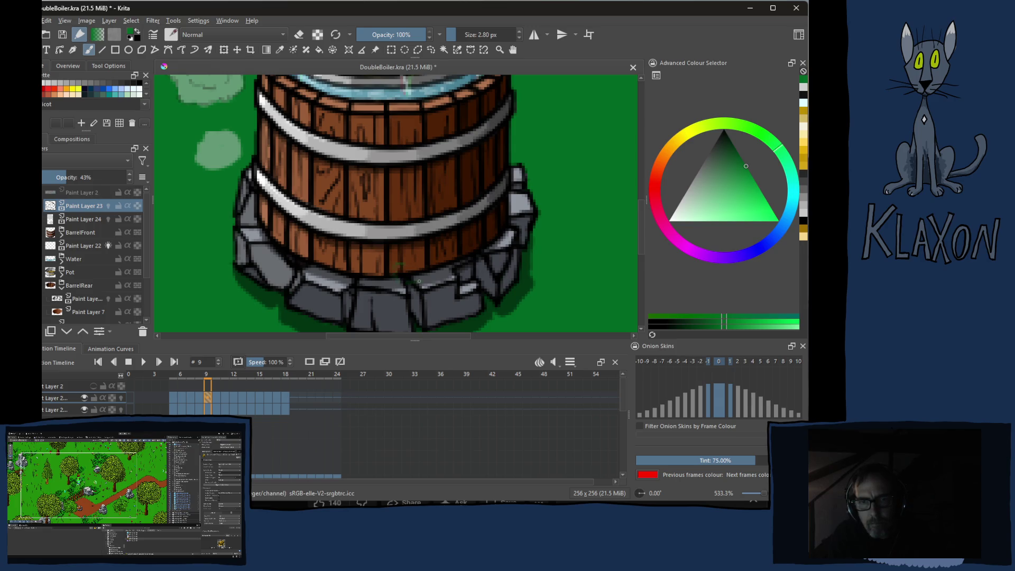
pyautogui.rightClick(389, 219)
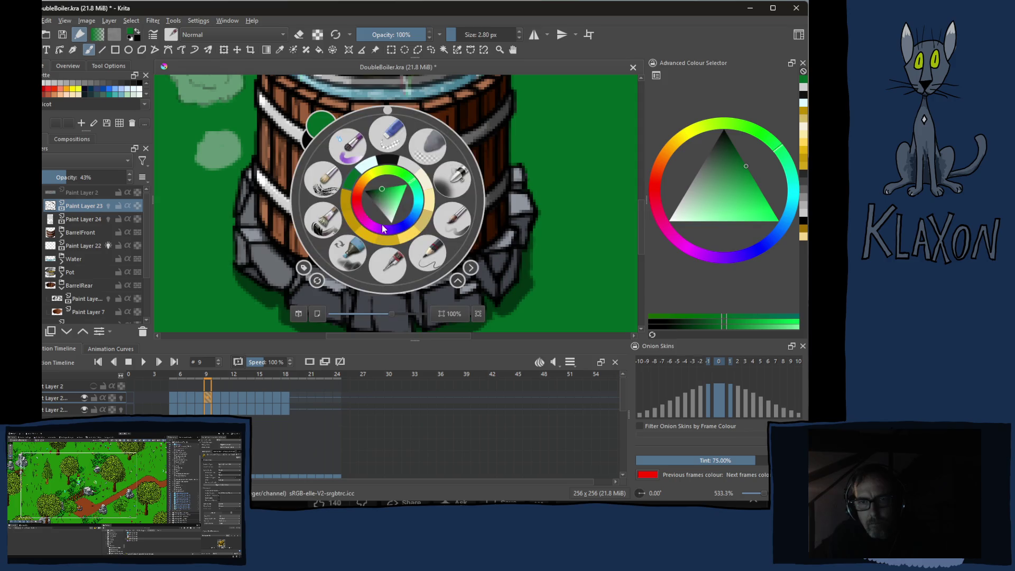
pyautogui.click(387, 175)
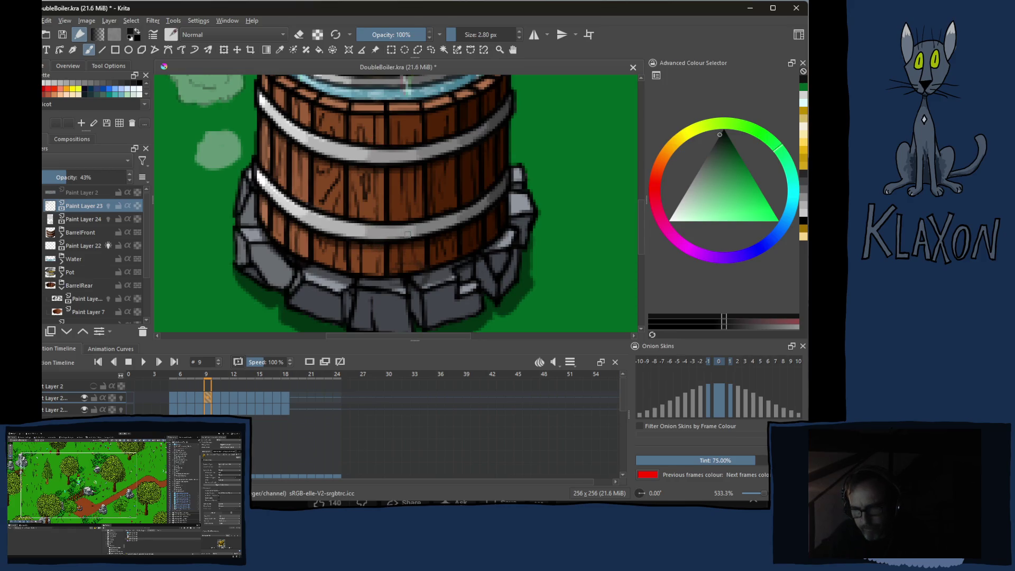
pyautogui.press('Right')
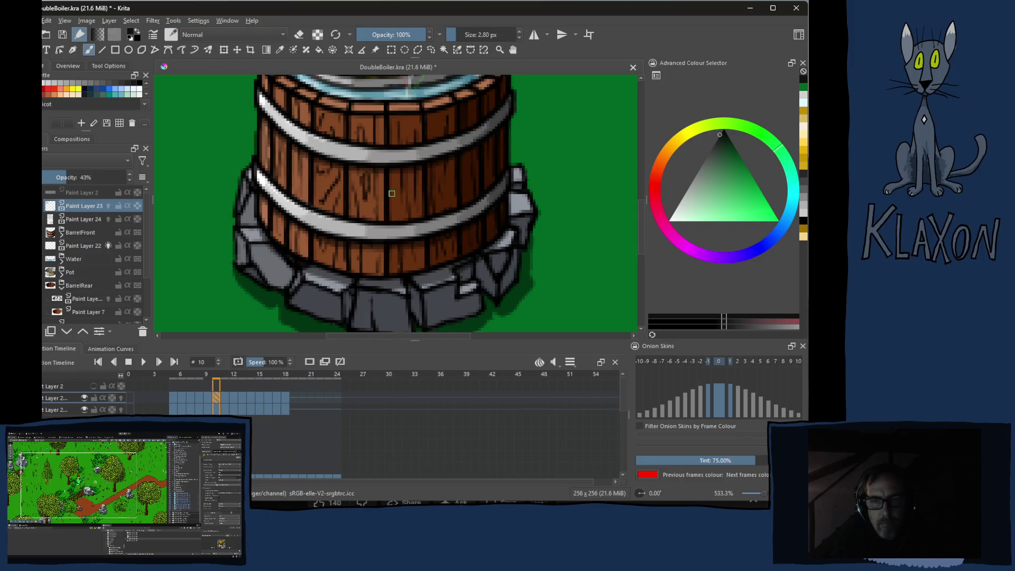
pyautogui.click(121, 397)
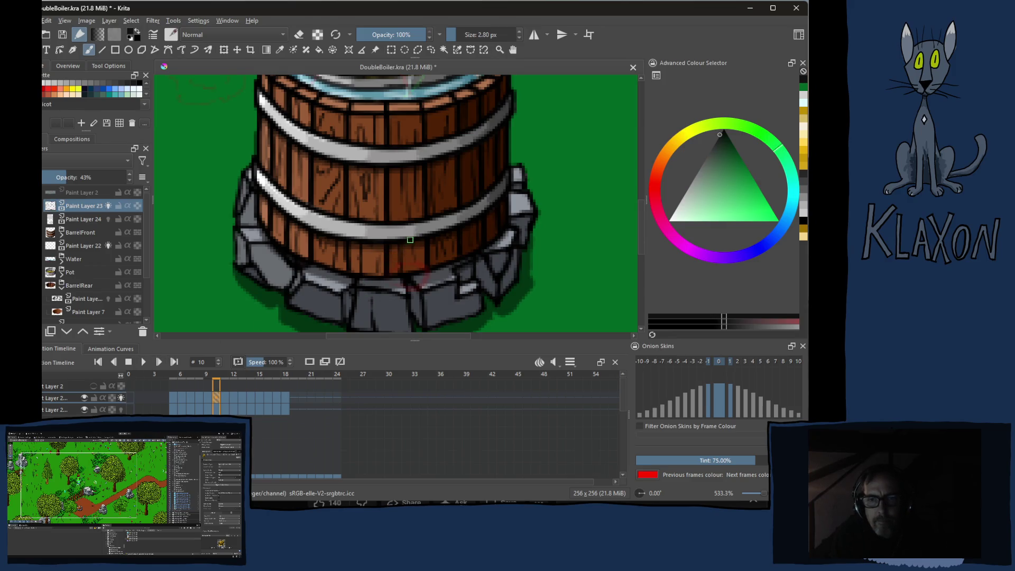
# Sketch a faint stroke across the lower metal band on frame 11, then move to frame 13
pyautogui.press('.')
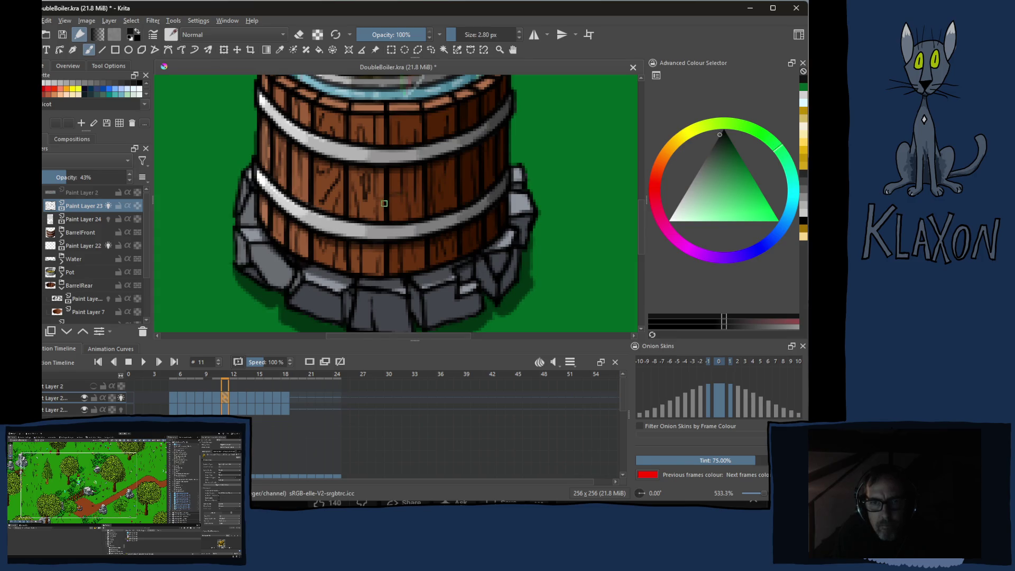
pyautogui.moveTo(352, 224); pyautogui.dragTo(386, 237)
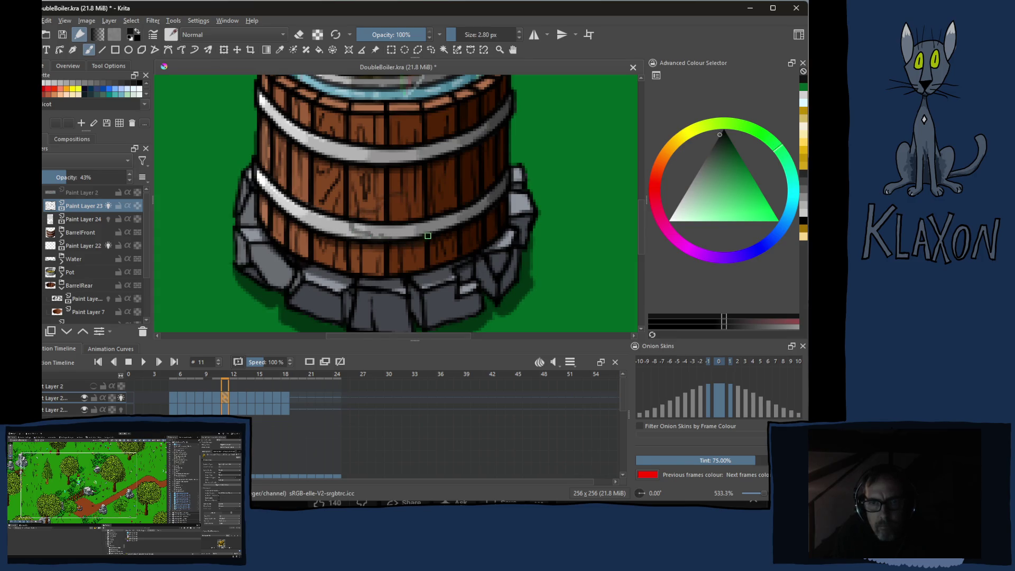
pyautogui.press('.')
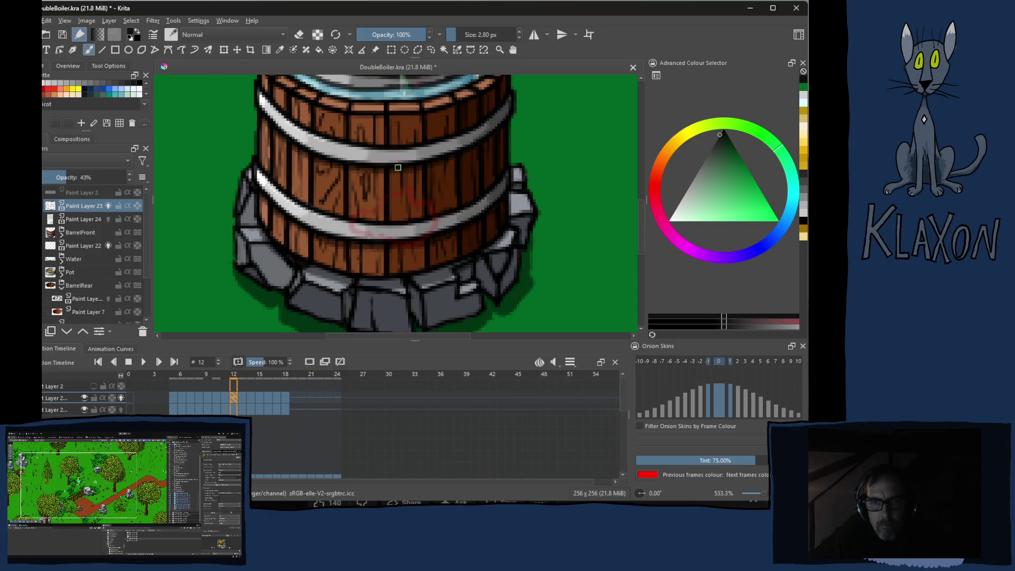
pyautogui.press('.')
pyautogui.moveTo(392, 167); pyautogui.dragTo(381, 217)
pyautogui.press(',')
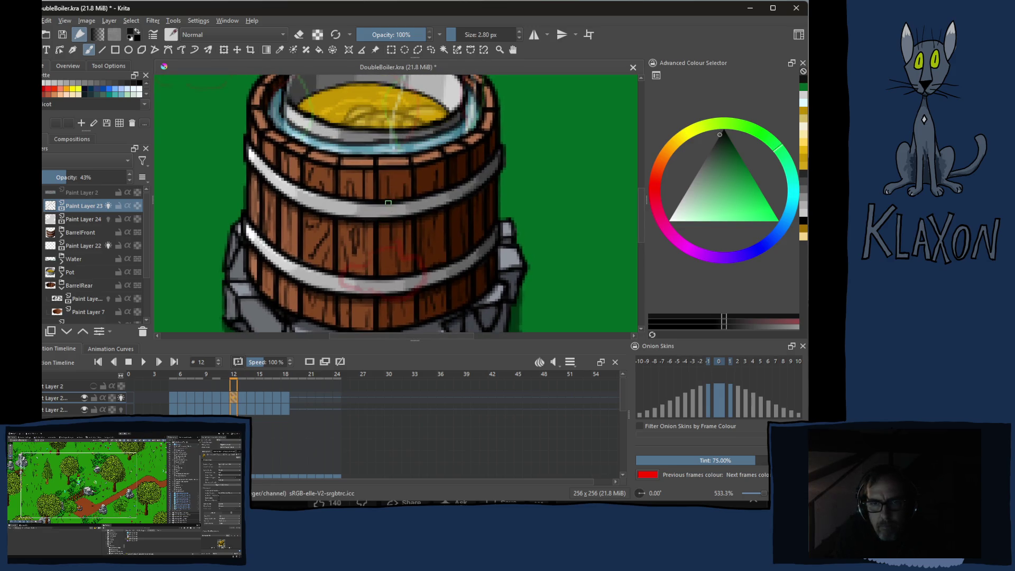
pyautogui.press('.')
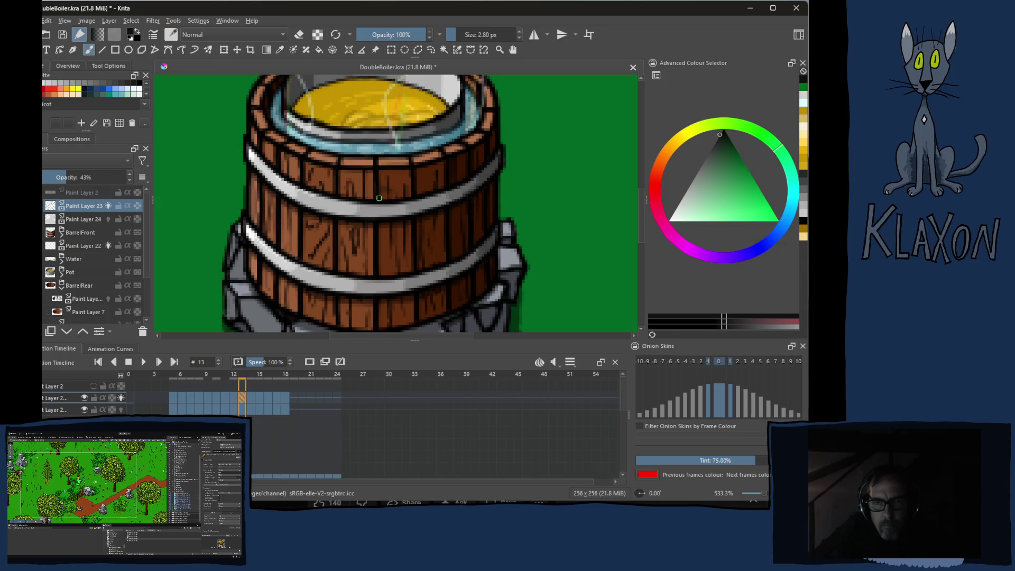
# Draw dark strokes on the barrel planks on frame 13 and across the yellow liquid on frame 15
pyautogui.moveTo(353, 206); pyautogui.dragTo(338, 214)
pyautogui.moveTo(380, 244); pyautogui.dragTo(411, 248)
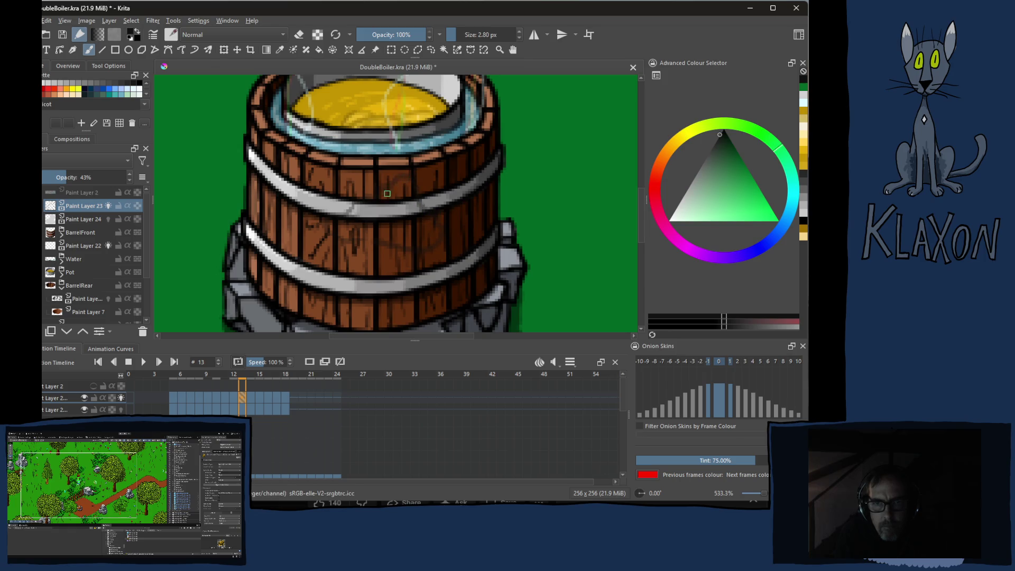
pyautogui.press('.')
pyautogui.press('.')
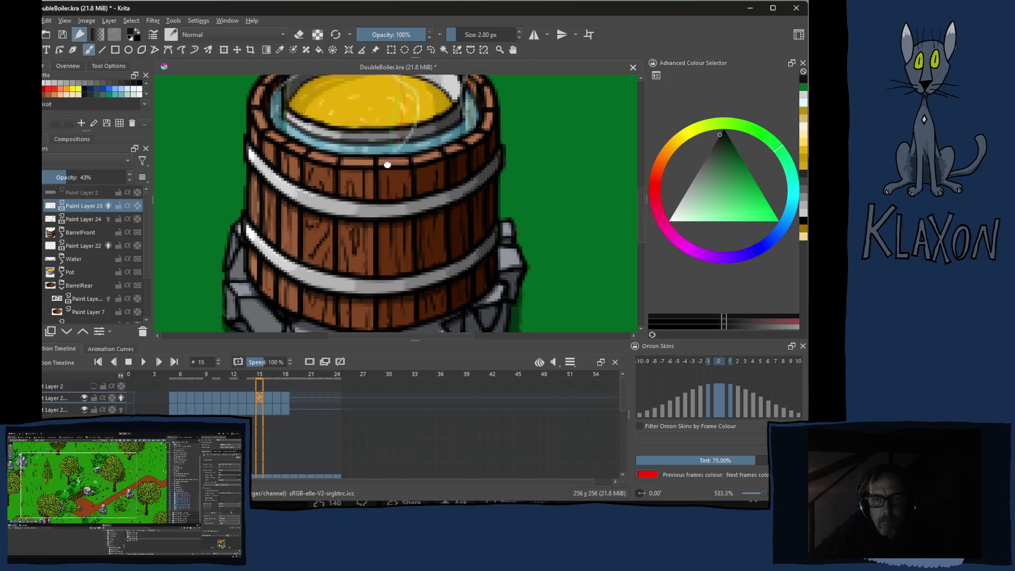
pyautogui.moveTo(388, 160); pyautogui.dragTo(389, 214)
pyautogui.moveTo(331, 157)
pyautogui.mouseDown()
pyautogui.moveTo(332, 210)
pyautogui.moveTo(370, 198)
pyautogui.moveTo(373, 169)
pyautogui.moveTo(361, 165)
pyautogui.mouseUp()
pyautogui.moveTo(421, 157); pyautogui.dragTo(418, 186)
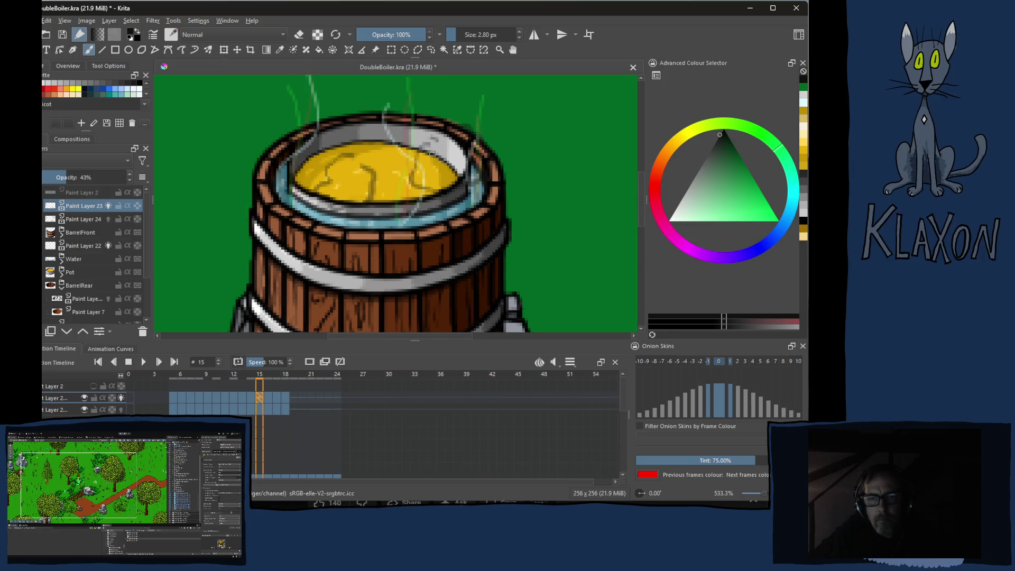
# Compare frames 16 and 17, then draw a curly steam-puff outline above the pot on frame 17
pyautogui.press('Right')
pyautogui.press('Right')
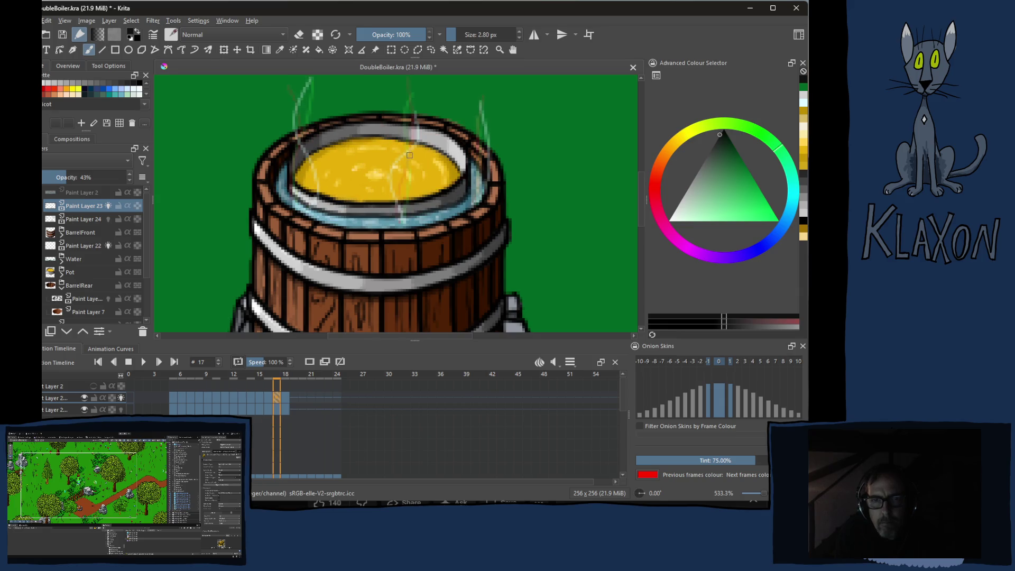
pyautogui.moveTo(402, 157); pyautogui.dragTo(379, 205)
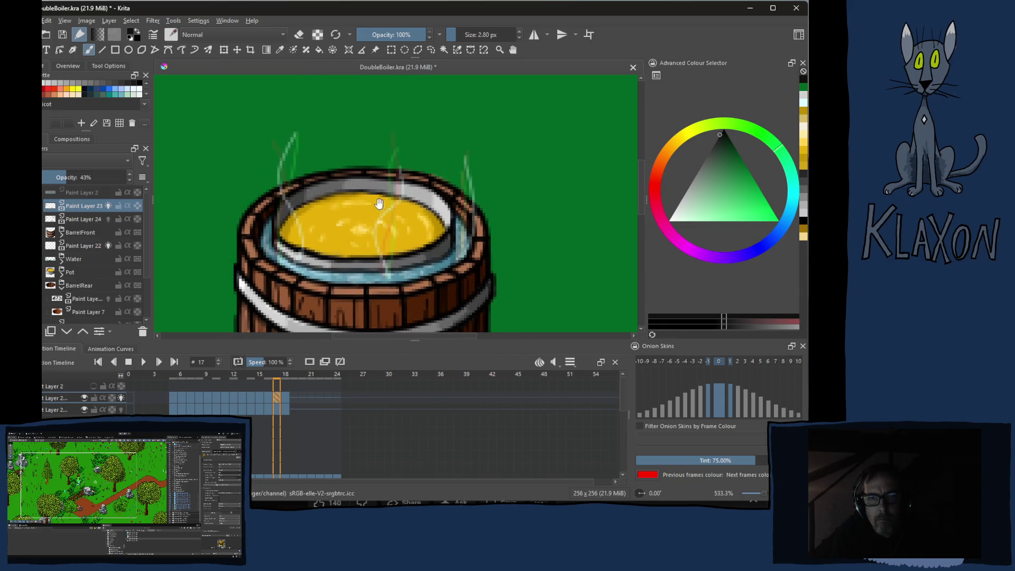
pyautogui.press('Left')
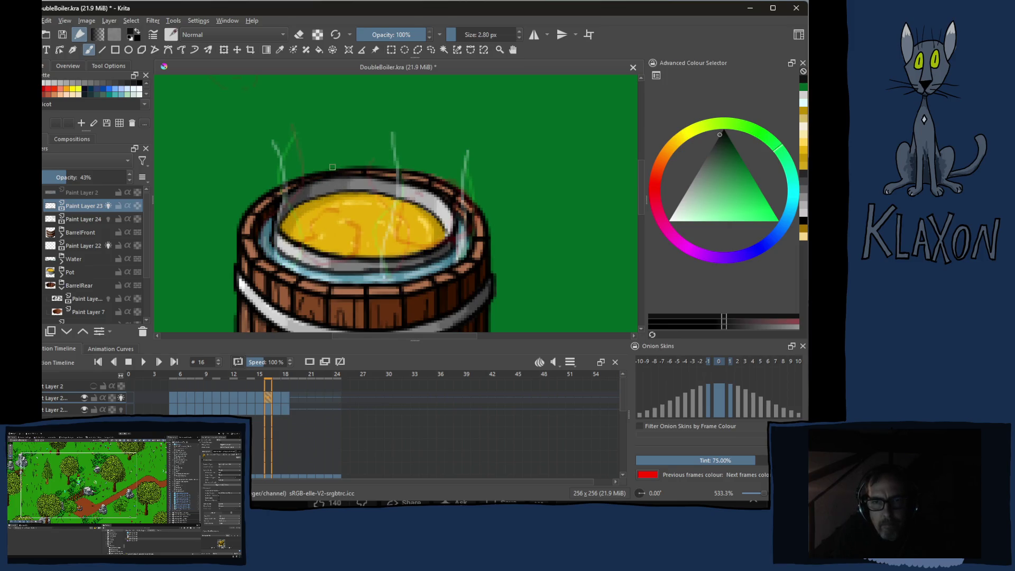
pyautogui.press('Right')
pyautogui.press('Left')
pyautogui.press('Right')
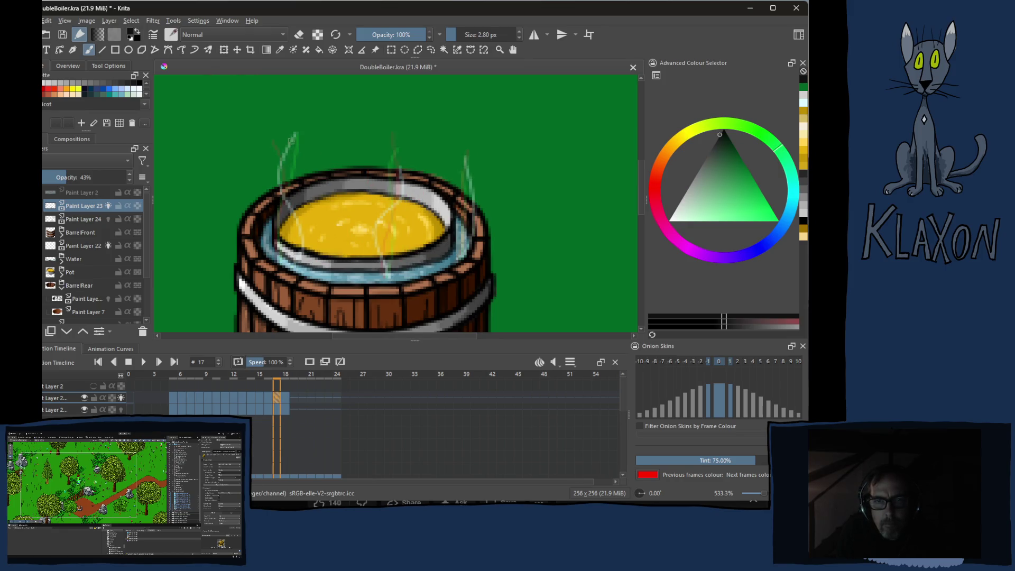
pyautogui.click(277, 124)
pyautogui.moveTo(277, 124)
pyautogui.mouseDown()
pyautogui.moveTo(268, 153)
pyautogui.moveTo(300, 154)
pyautogui.moveTo(312, 134)
pyautogui.mouseUp()
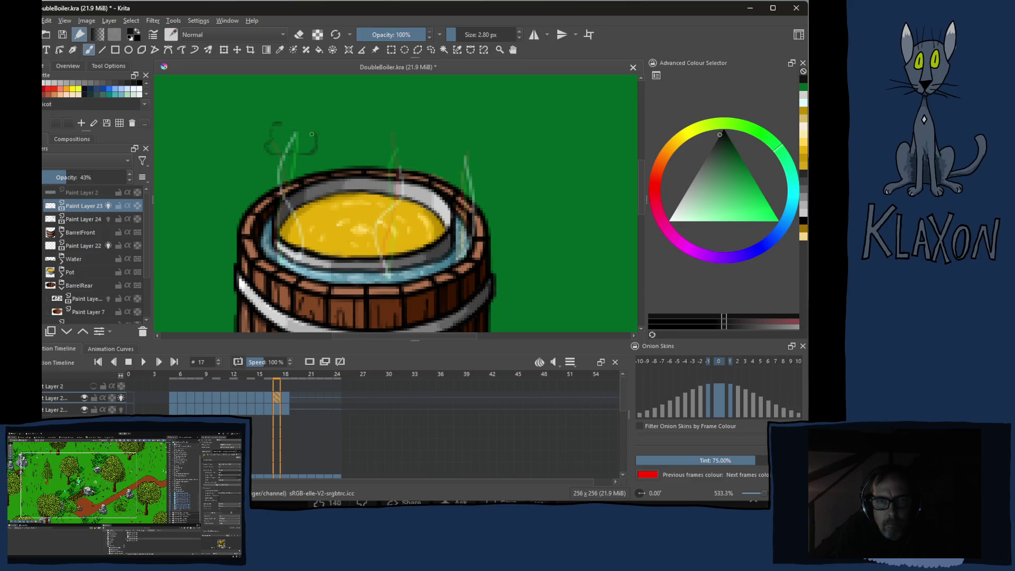
pyautogui.press('Right')
pyautogui.press('Left')
pyautogui.press('Left')
pyautogui.press('Right')
pyautogui.press('Right')
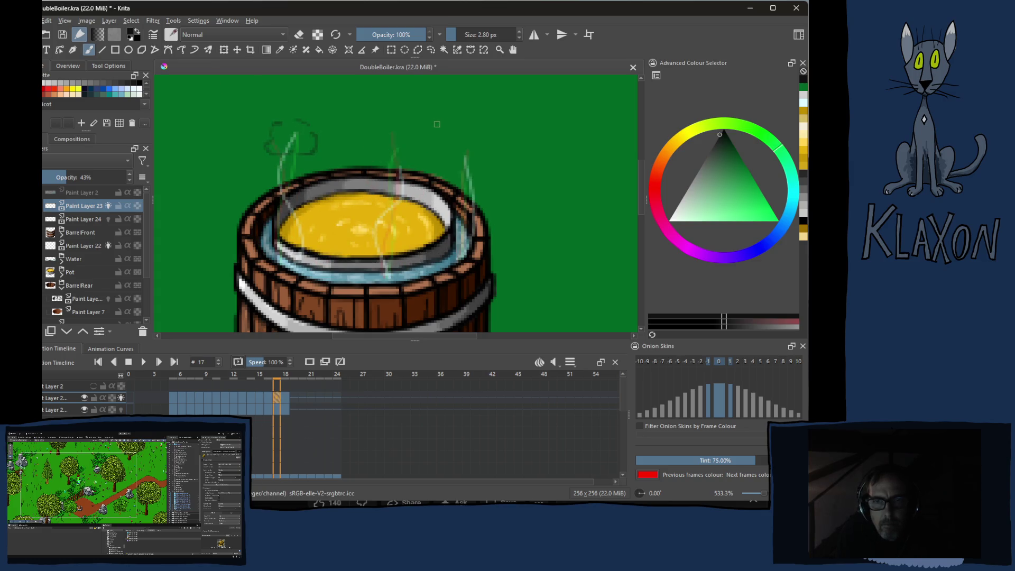
pyautogui.press('Left')
pyautogui.press('Right')
pyautogui.press('Left')
pyautogui.press('Left')
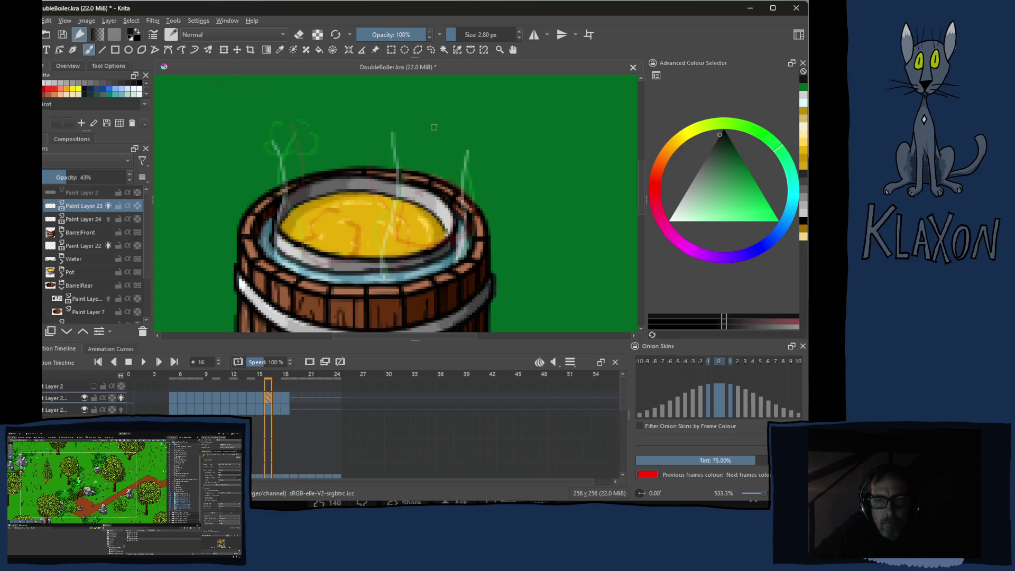
pyautogui.press('Right')
pyautogui.press('Right')
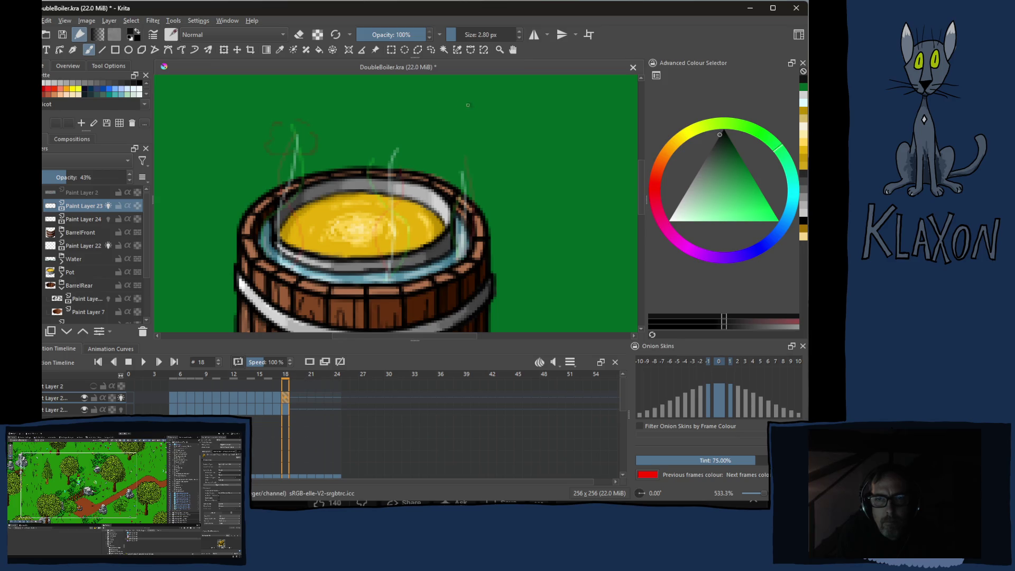
pyautogui.moveTo(476, 126)
pyautogui.mouseDown()
pyautogui.moveTo(501, 117)
pyautogui.moveTo(478, 100)
pyautogui.moveTo(459, 103)
pyautogui.mouseUp()
pyautogui.press('Right')
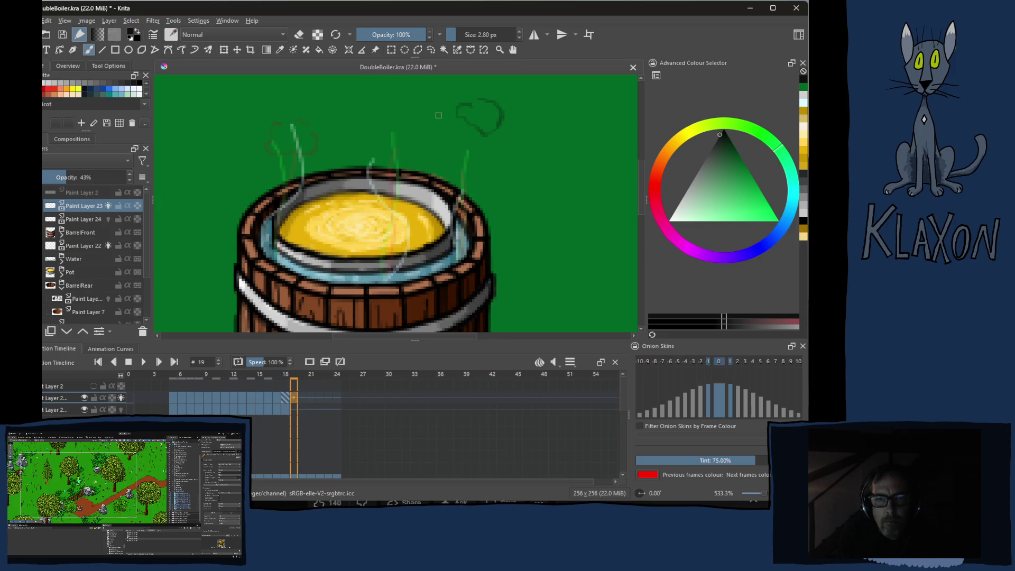
pyautogui.press('Right')
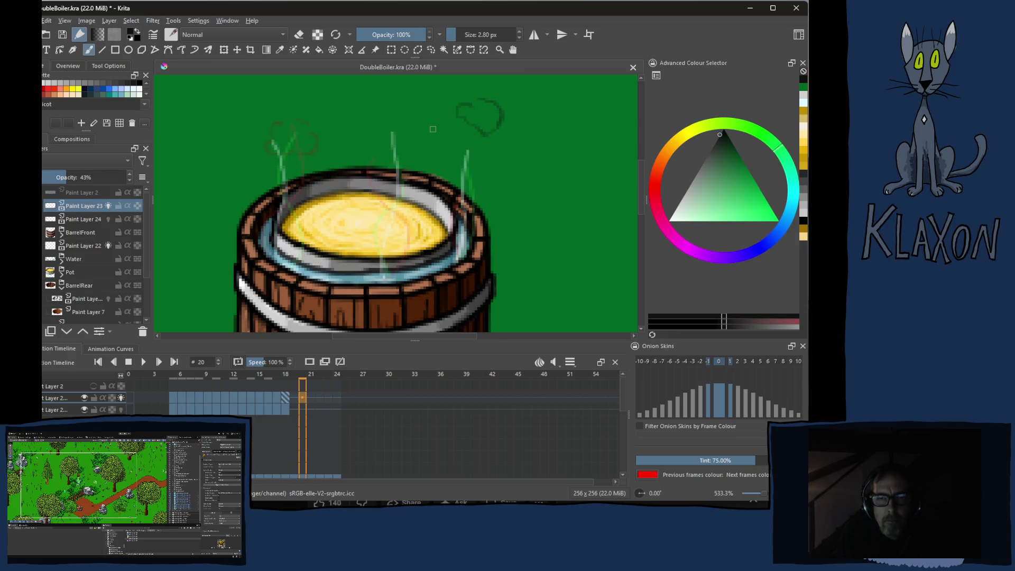
pyautogui.press('Left')
pyautogui.press('Left')
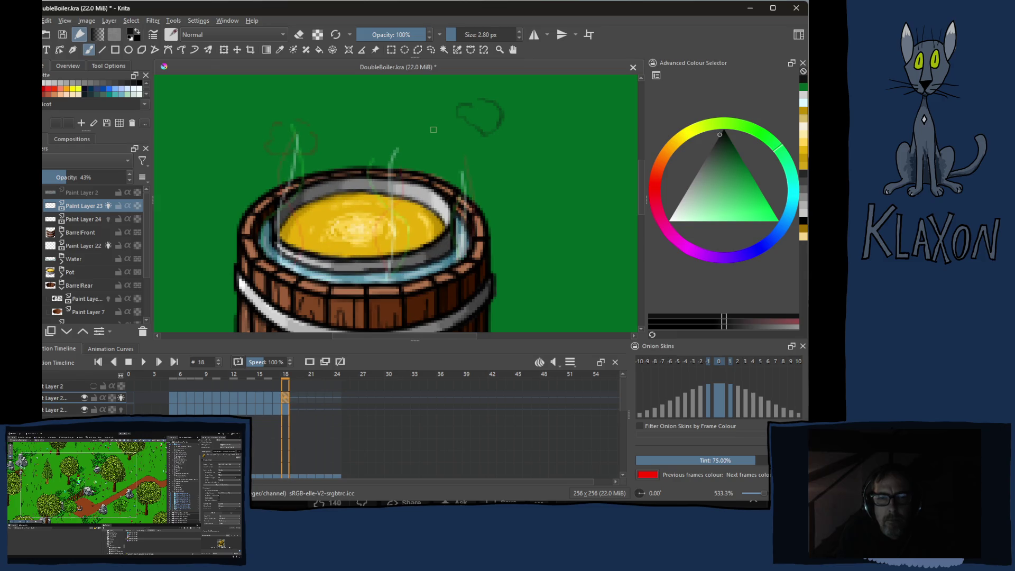
pyautogui.press('Left')
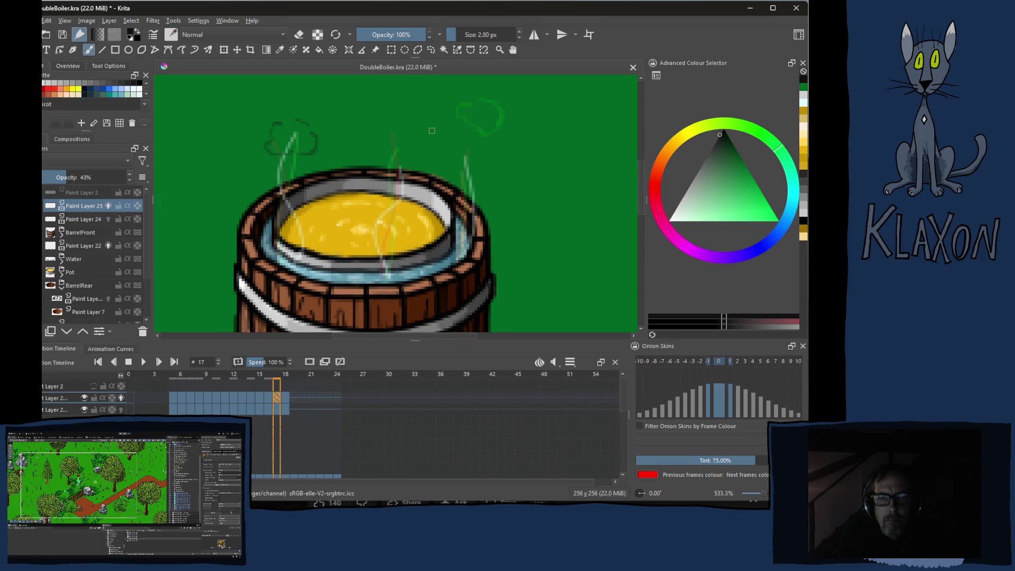
pyautogui.press('Right')
pyautogui.press('Left')
pyautogui.press('Left')
pyautogui.press('Right')
pyautogui.press('Left')
pyautogui.press('Left')
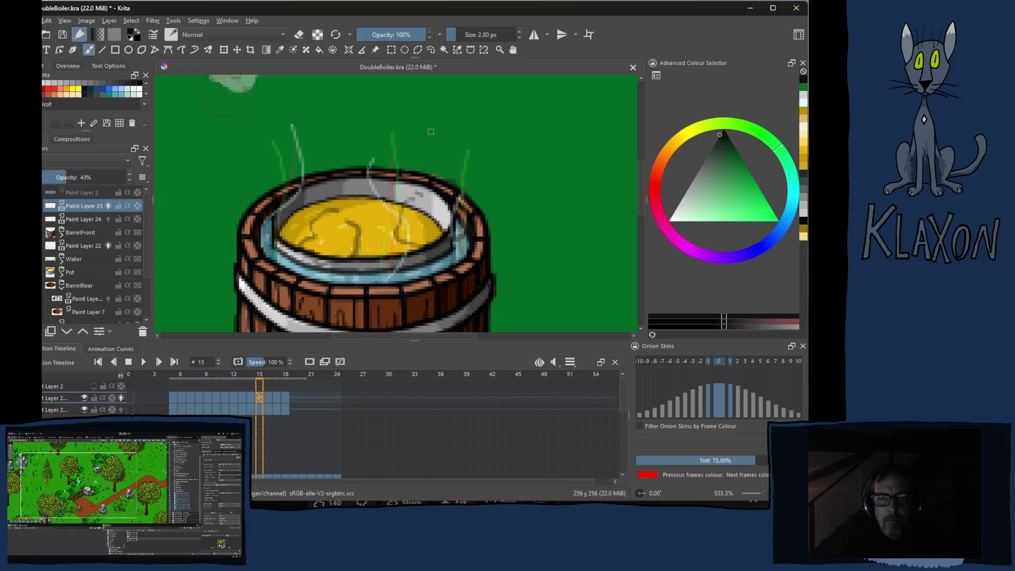
pyautogui.press('Right')
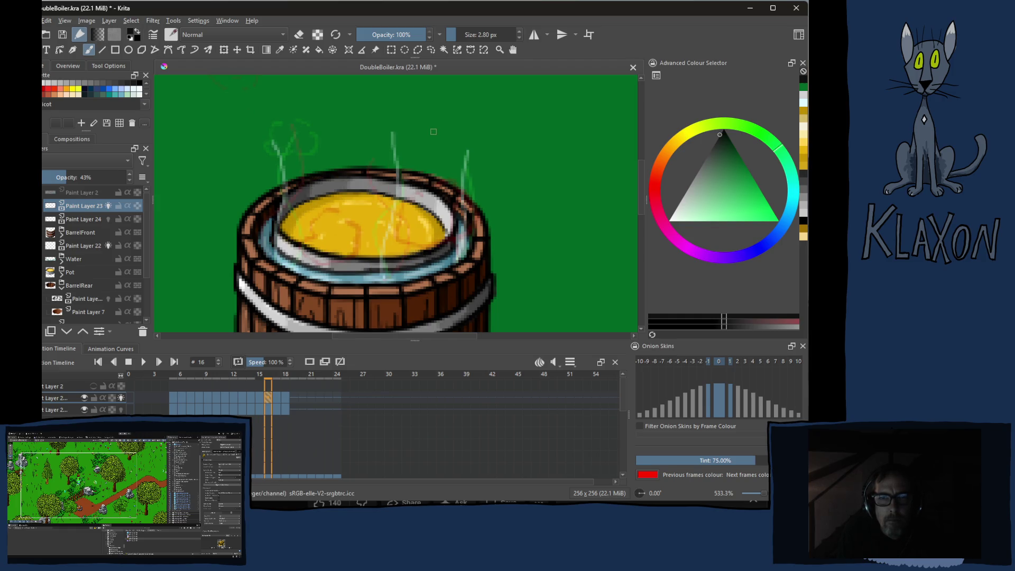
pyautogui.press('Right')
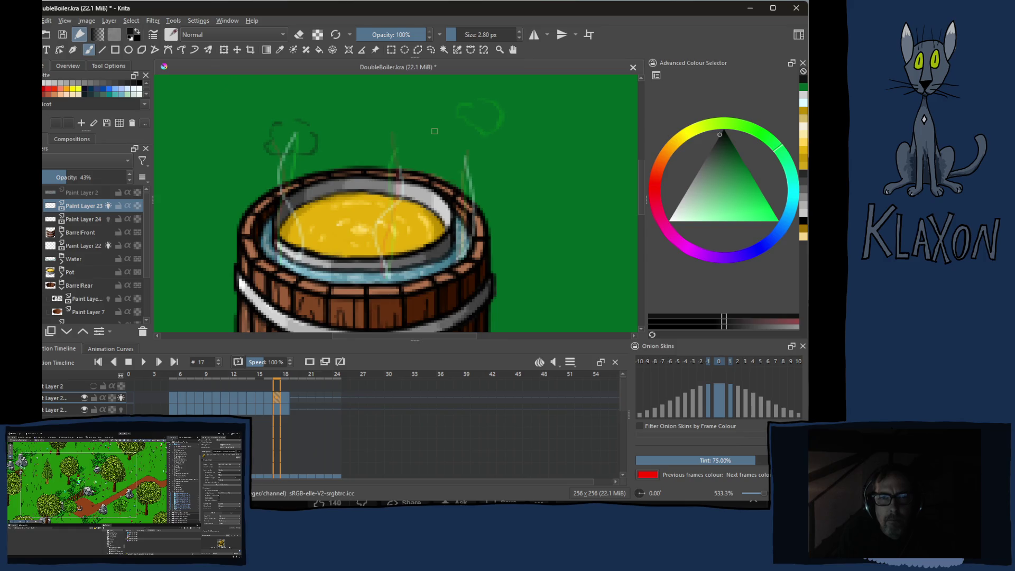
pyautogui.press('Left')
pyautogui.press('Left')
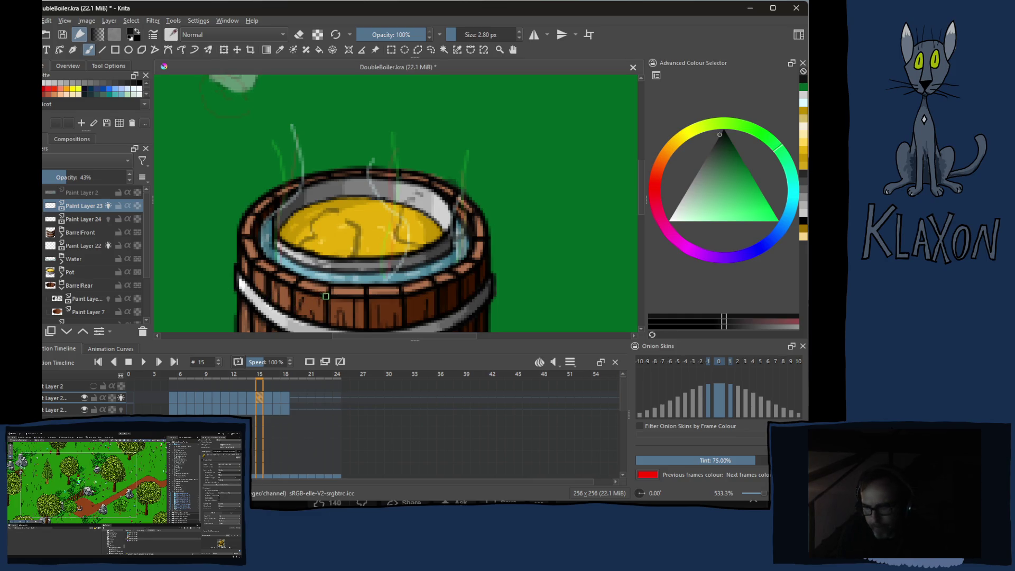
pyautogui.press('Left')
pyautogui.press('Left')
pyautogui.press('Right')
pyautogui.press('Right')
pyautogui.press('Right')
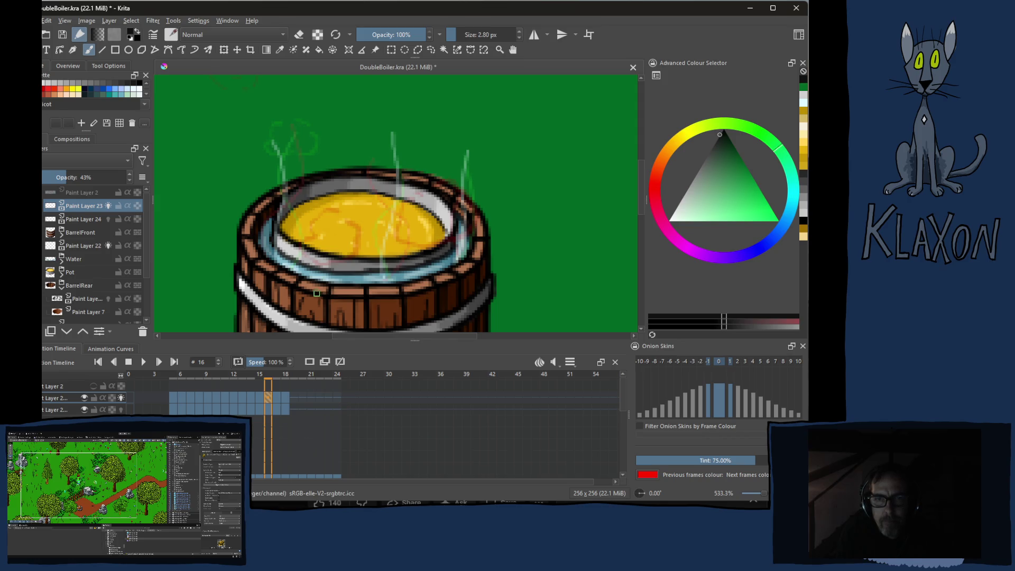
pyautogui.press('Right')
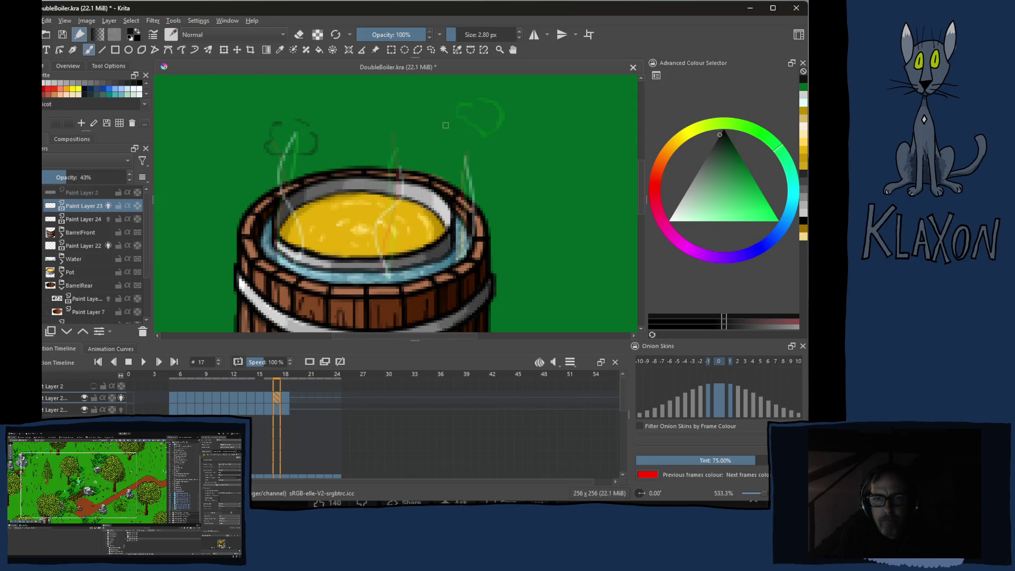
pyautogui.press('Left')
pyautogui.press('Left')
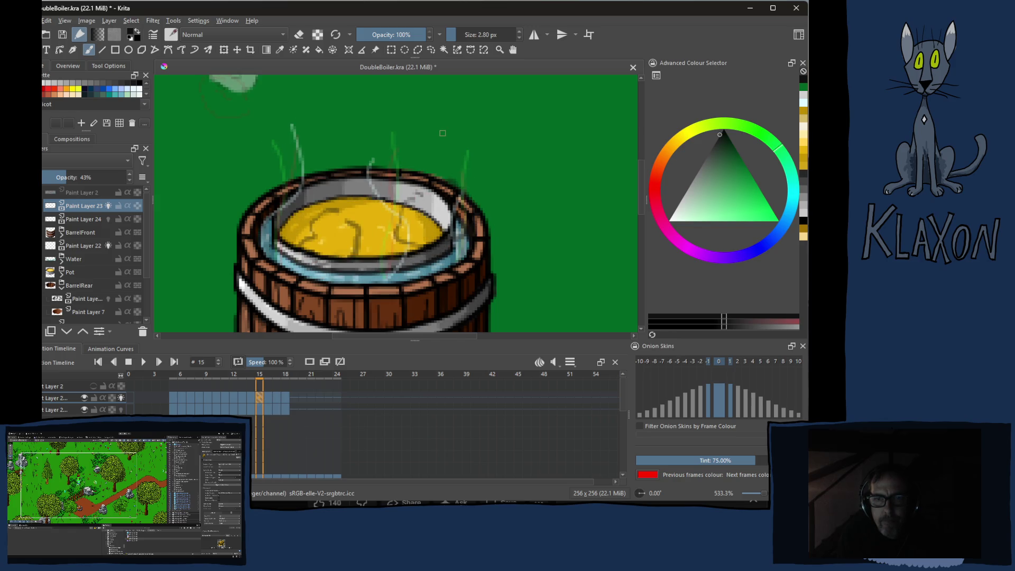
pyautogui.press('Right')
pyautogui.press('Right')
# Add a dark green curl on frame 17 and erase the stray stroke on frame 18
pyautogui.moveTo(454, 114)
pyautogui.mouseDown()
pyautogui.moveTo(436, 113)
pyautogui.moveTo(465, 111)
pyautogui.moveTo(455, 130)
pyautogui.mouseUp()
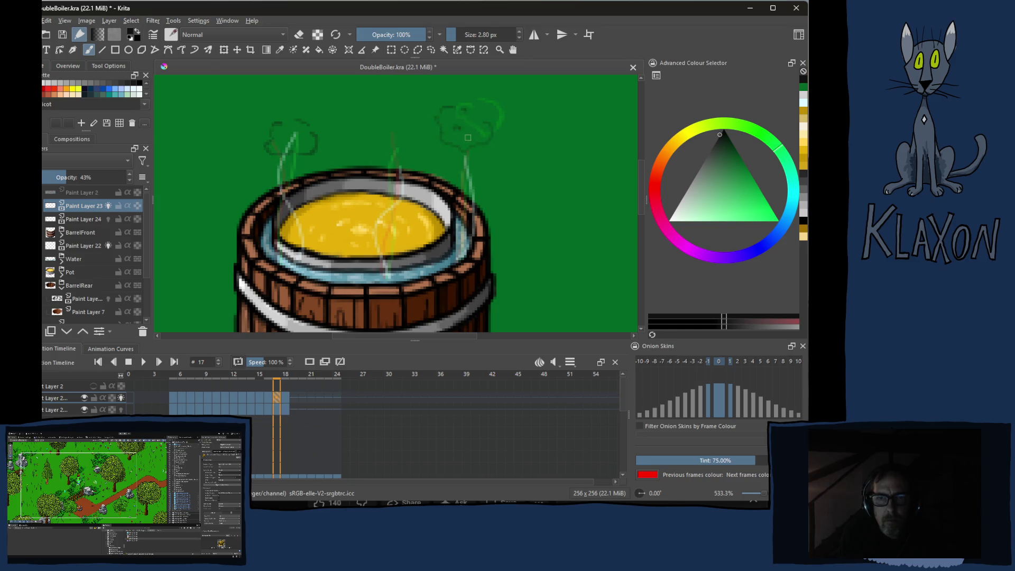
pyautogui.press('Right')
pyautogui.rightClick(481, 115)
pyautogui.click(480, 115)
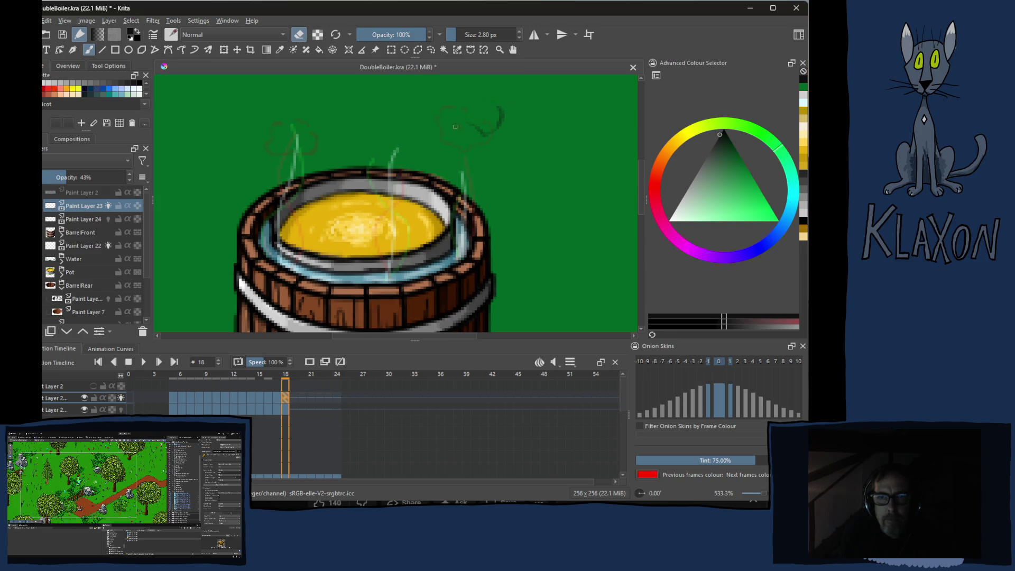
pyautogui.moveTo(503, 108)
pyautogui.mouseDown()
pyautogui.moveTo(474, 138)
pyautogui.moveTo(515, 126)
pyautogui.mouseUp()
pyautogui.press('e')
# Flip between frames 17, 18 and 19 to check the steam, ending on frame 19
pyautogui.press('.')
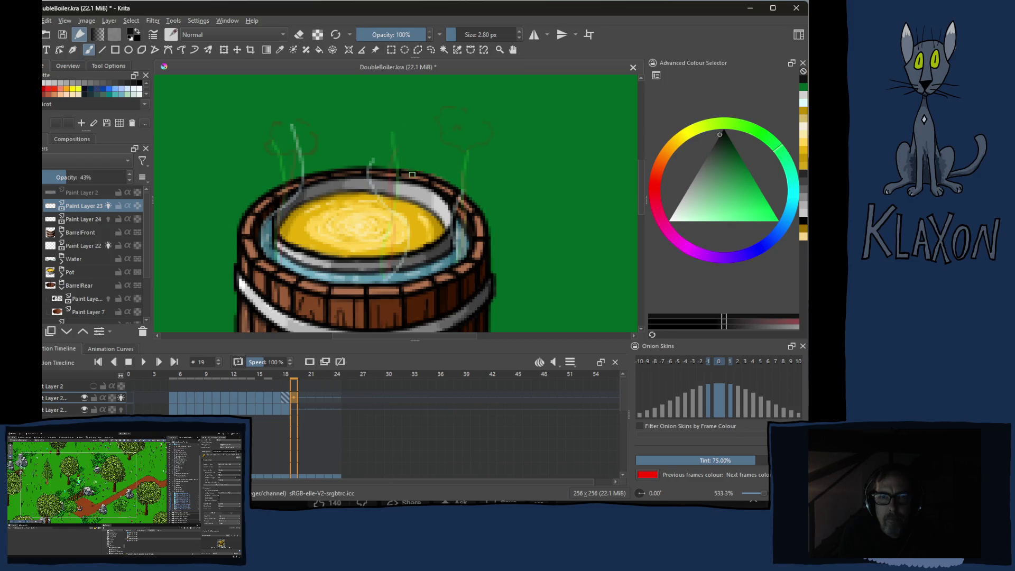
pyautogui.press(',')
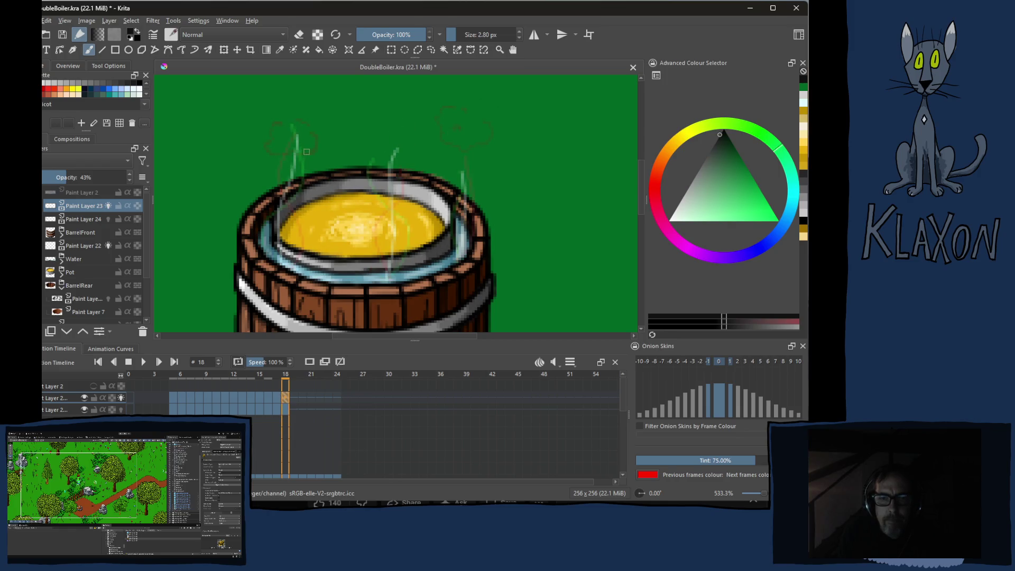
pyautogui.press(',')
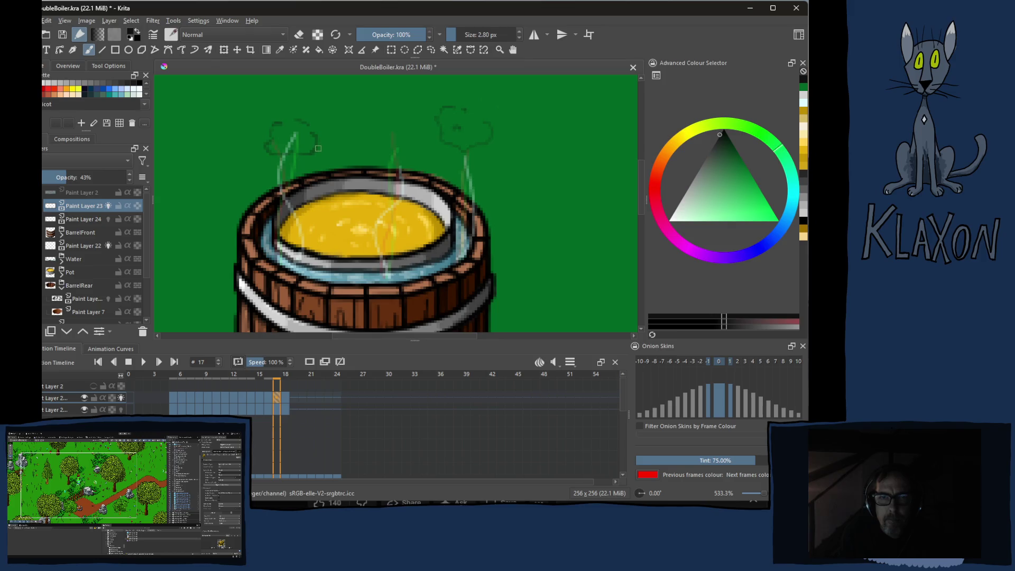
pyautogui.press('.')
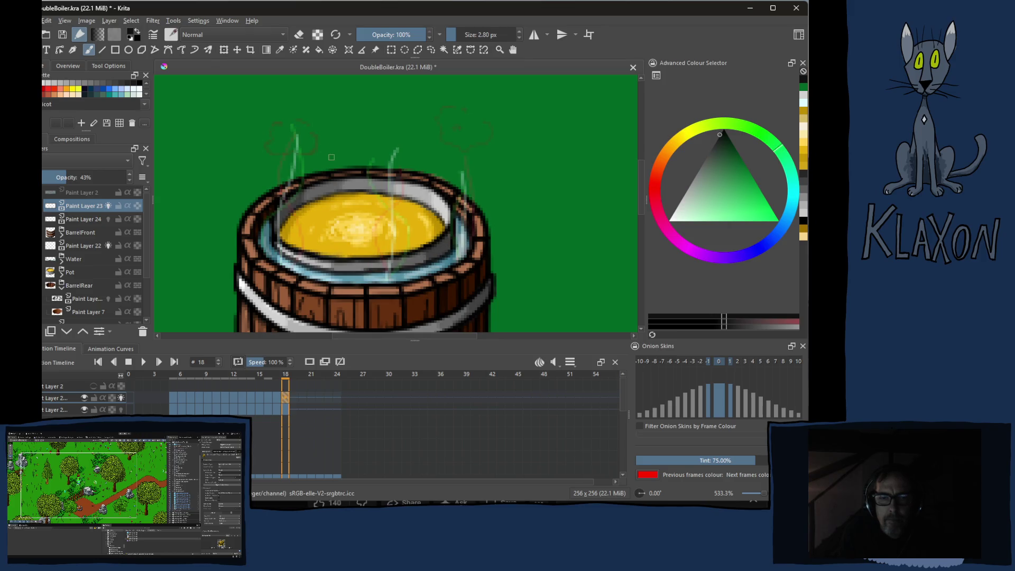
pyautogui.press('.')
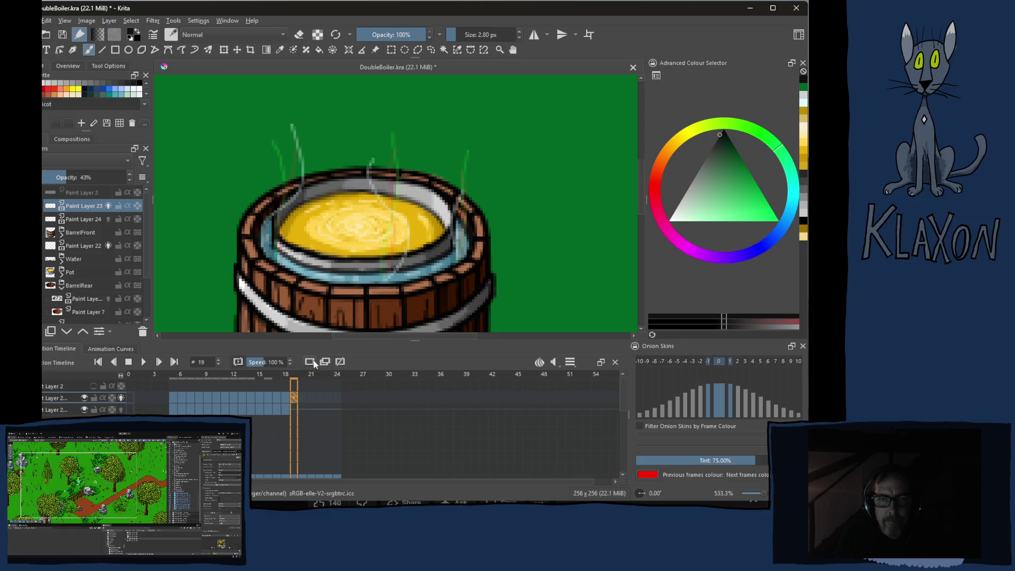
# Return to frame 18, then switch to the YouTube page and scroll down
pyautogui.press('Left')
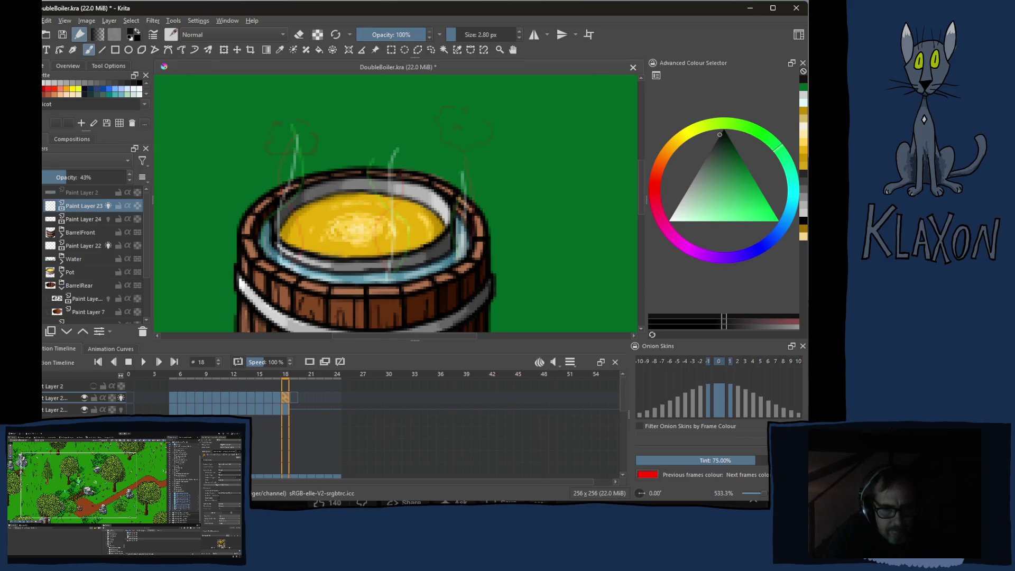
pyautogui.hotkey('alt', 'Tab')
pyautogui.scroll(-5, 286, 449)
pyautogui.scroll(-2, 287, 449)
pyautogui.scroll(-1, 463, 304)
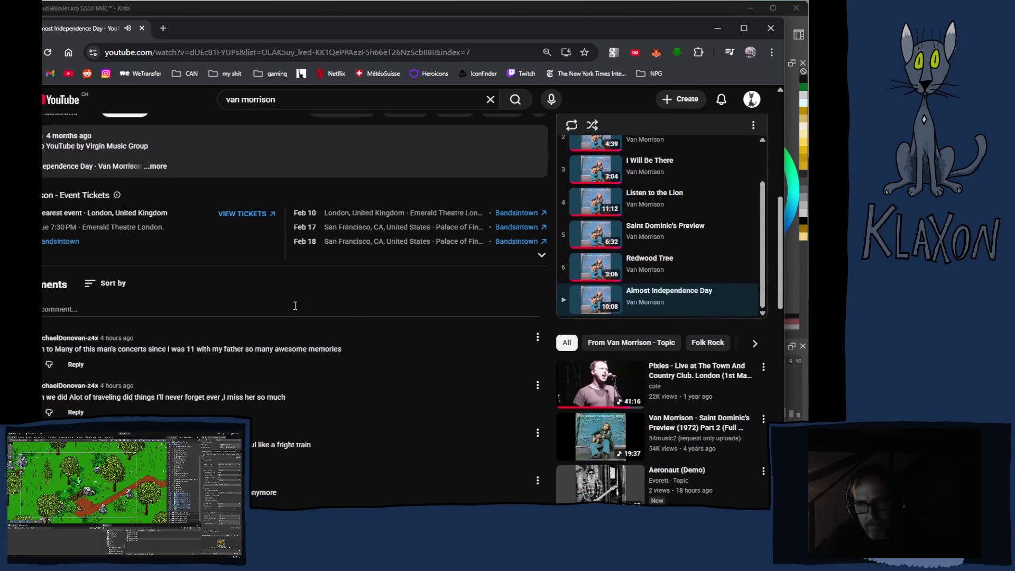
pyautogui.scroll(10, 295, 305)
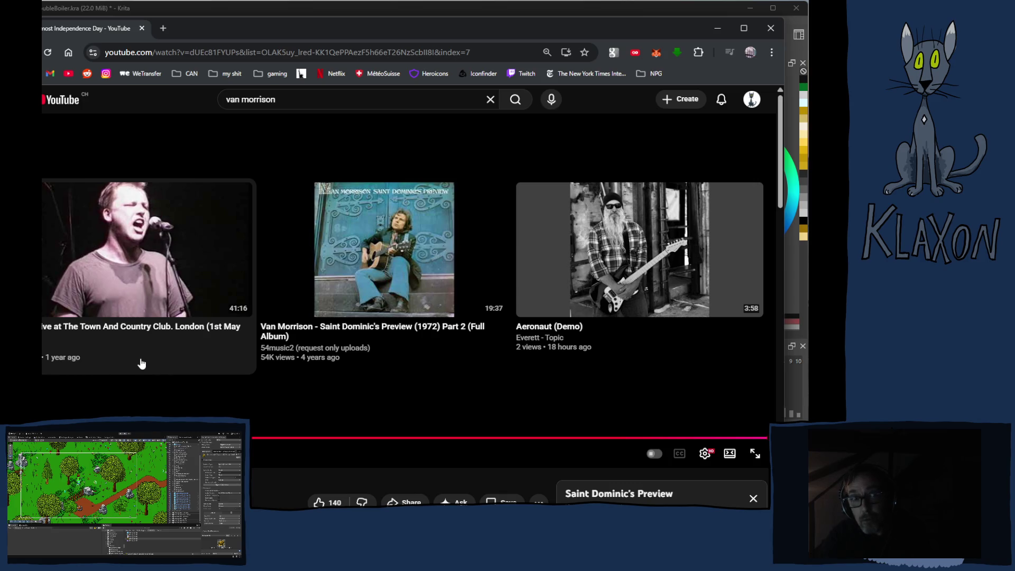
pyautogui.scroll(-4, 141, 363)
pyautogui.scroll(-3, 140, 363)
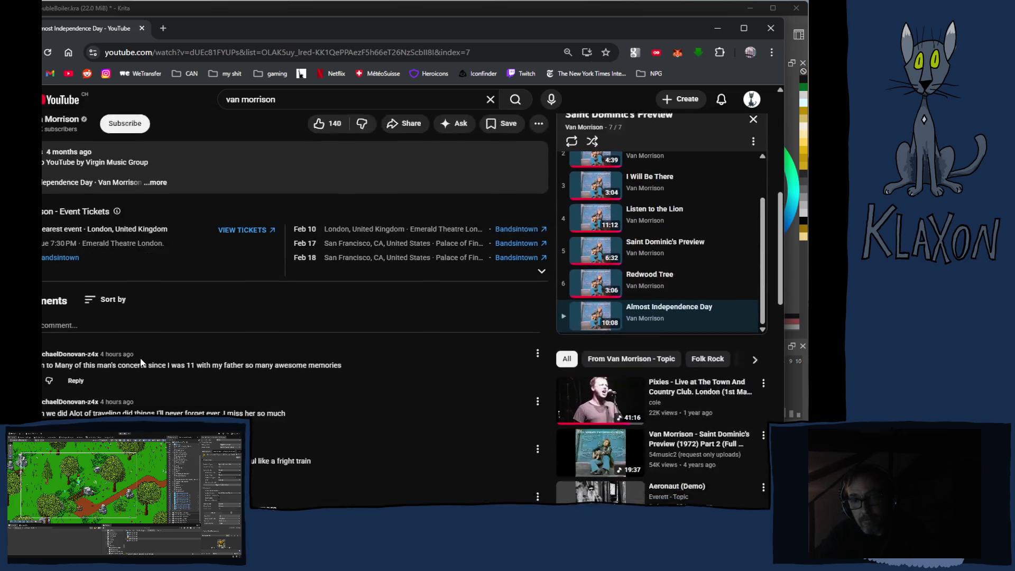
pyautogui.scroll(-3, 140, 358)
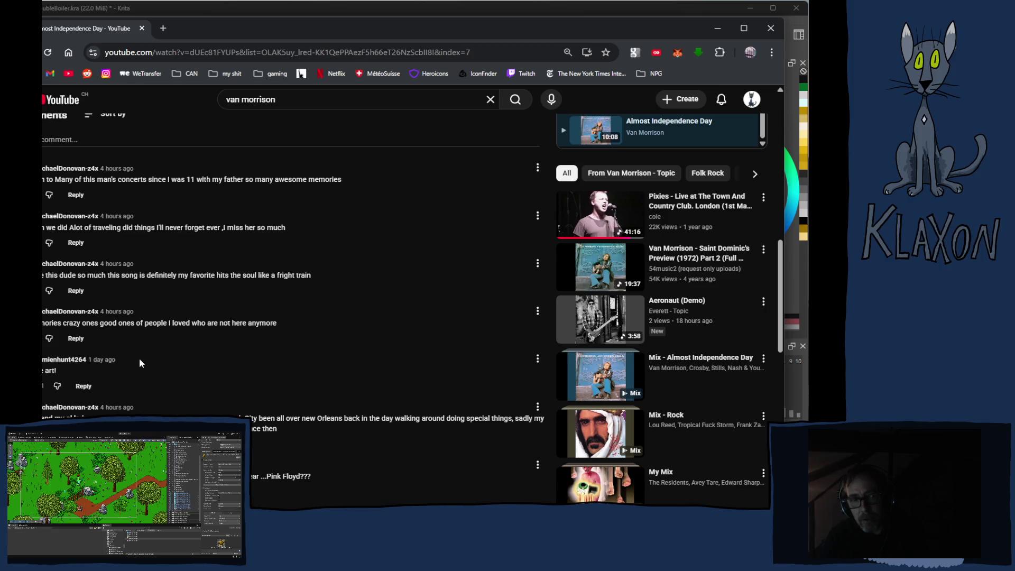
pyautogui.scroll(-2, 140, 363)
pyautogui.scroll(10, 139, 363)
pyautogui.scroll(4, 140, 362)
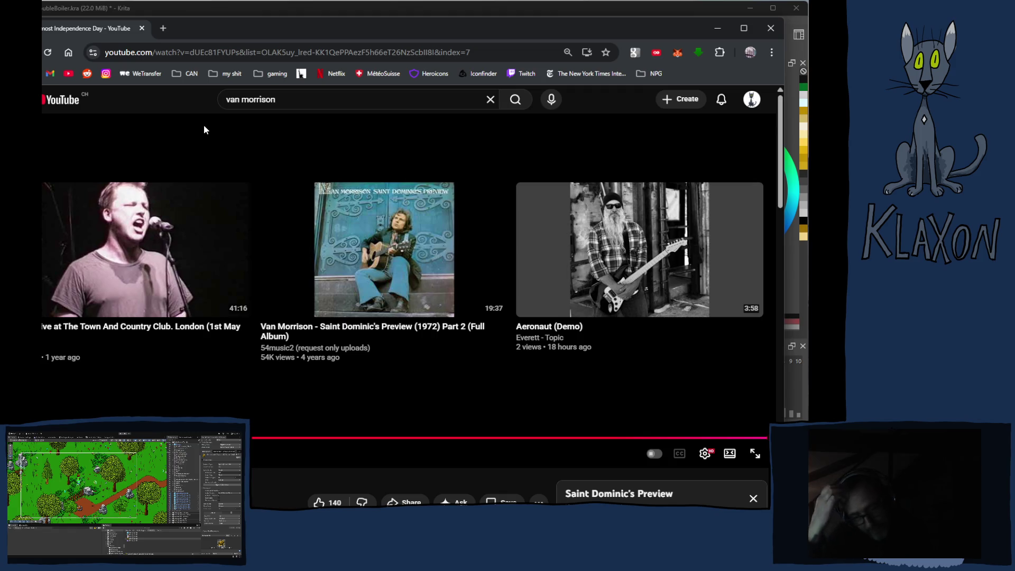
# Search 'bob dylan hi' and play the Highway 61 Revisited full album, then return to Krita
pyautogui.tripleClick(295, 103)
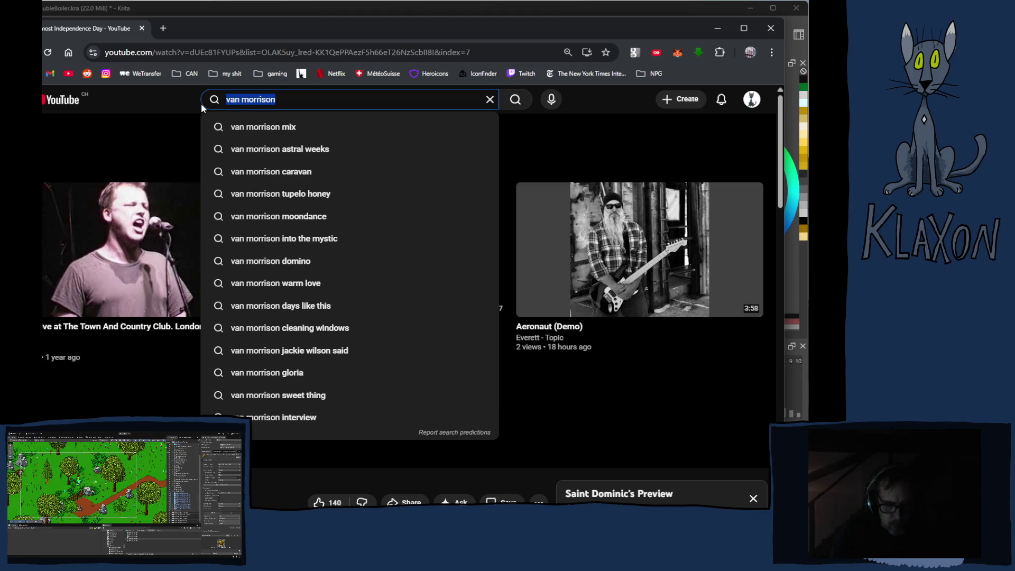
pyautogui.write('bob')
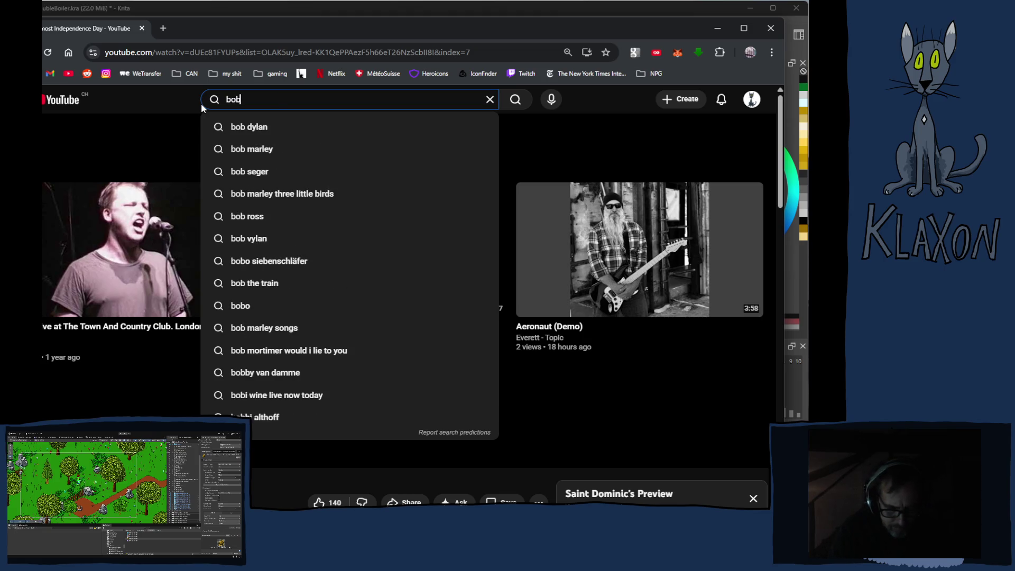
pyautogui.write(' dylan hi')
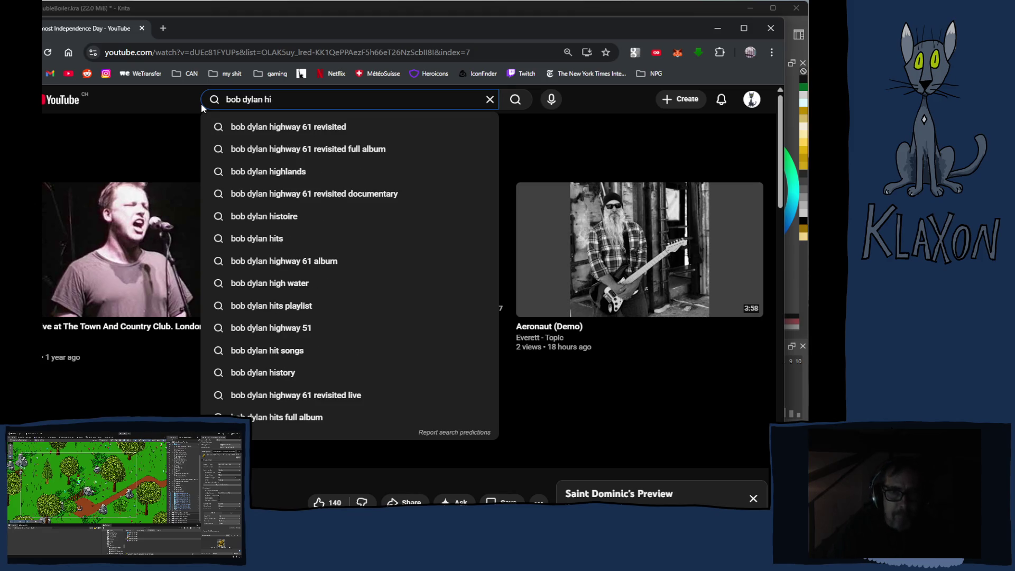
pyautogui.click(272, 148)
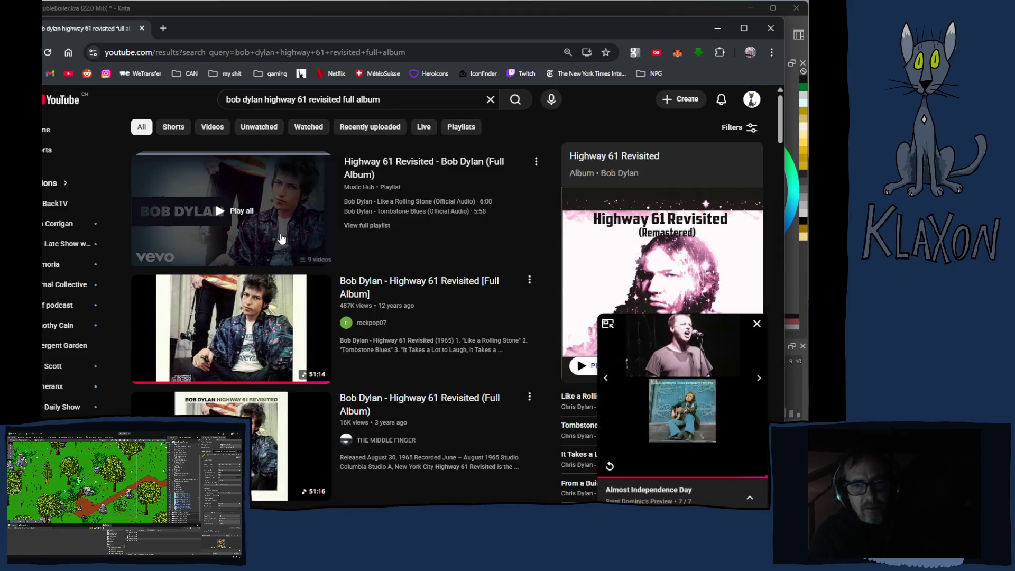
pyautogui.click(759, 325)
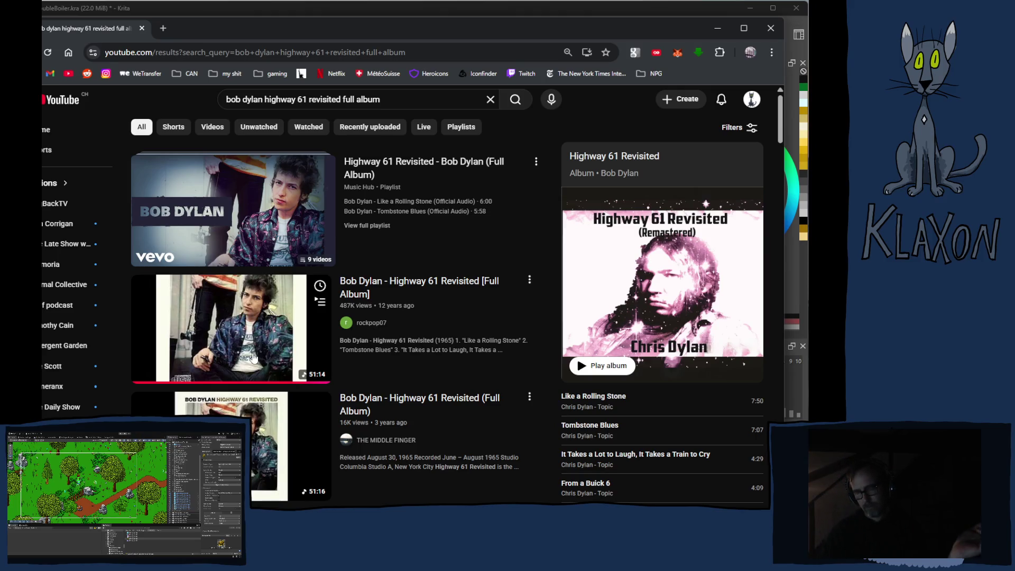
pyautogui.click(230, 351)
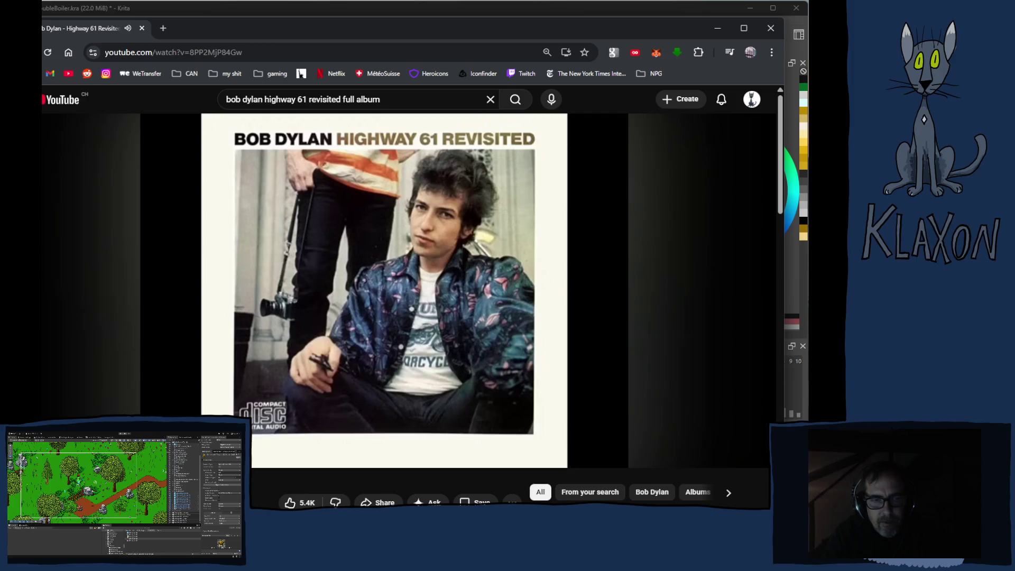
pyautogui.click(271, 10)
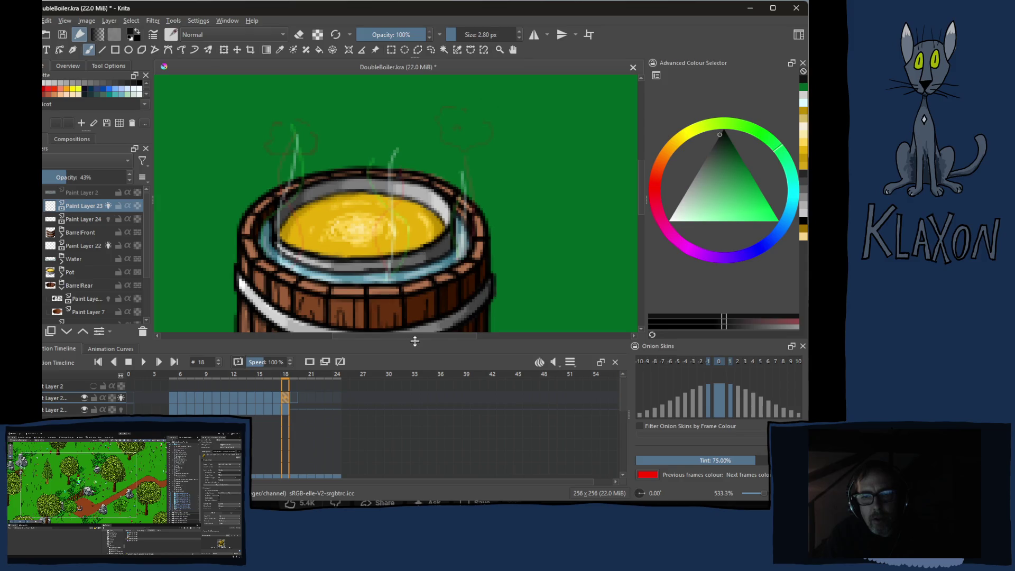
# Enlarge the canvas area above the timeline and step back from frame 17 to frame 10
pyautogui.moveTo(412, 343); pyautogui.dragTo(412, 384)
pyautogui.scroll(-2, 372, 269)
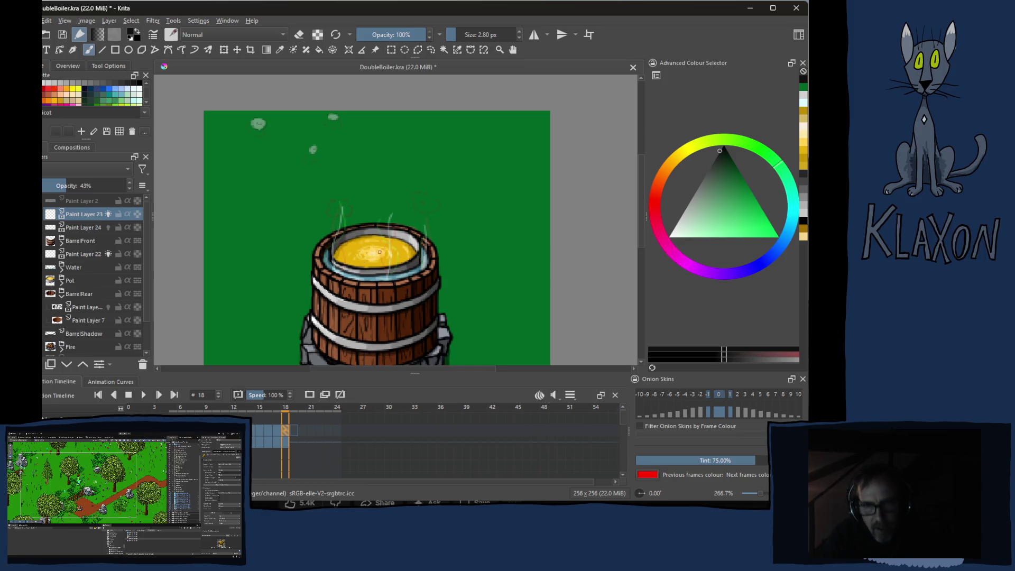
pyautogui.scroll(-1, 377, 280)
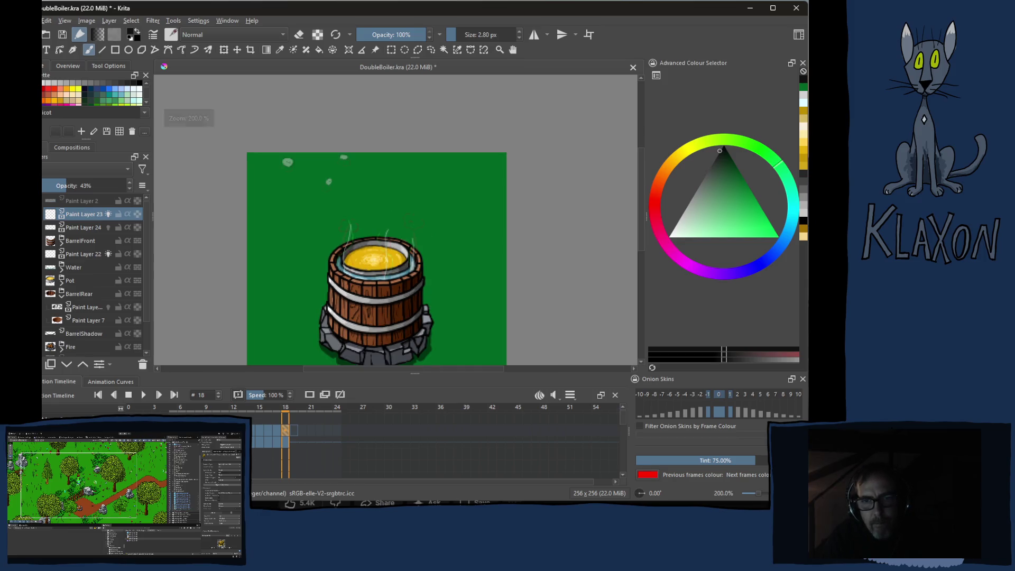
pyautogui.press('Left')
pyautogui.press('Left')
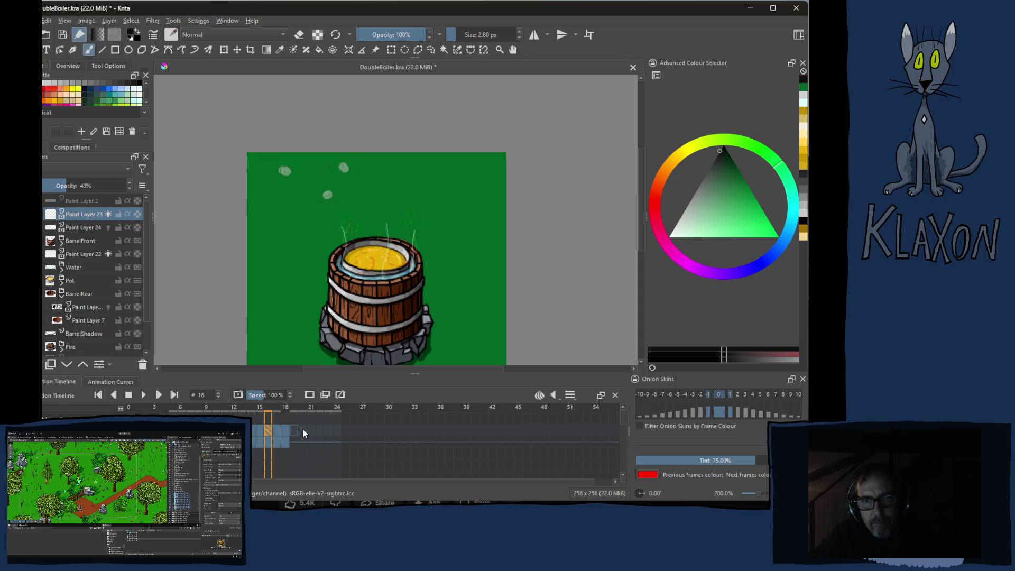
pyautogui.press('Right')
pyautogui.press('Right')
pyautogui.press('Right')
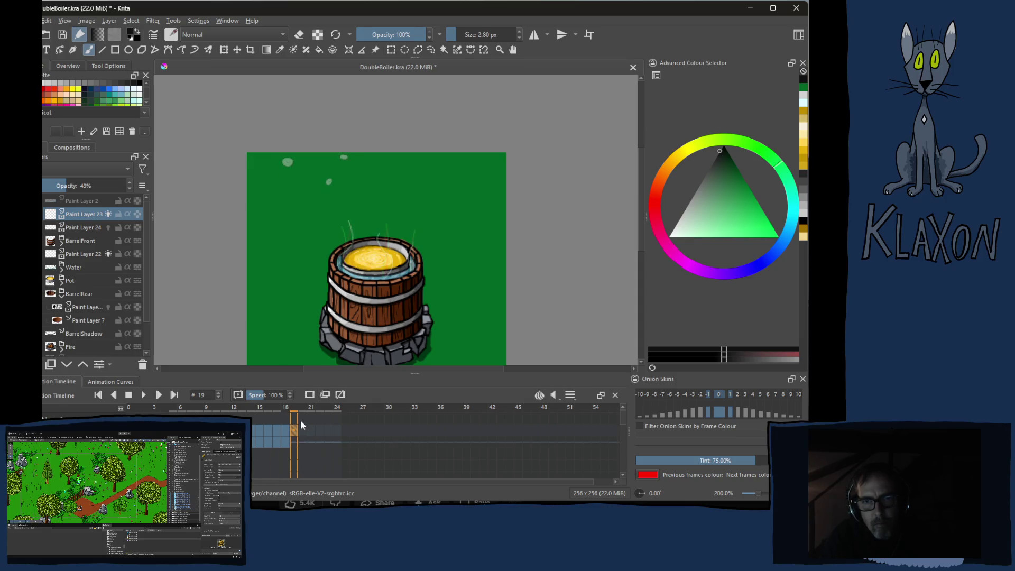
pyautogui.press('Left')
pyautogui.press('Left')
pyautogui.press('Left')
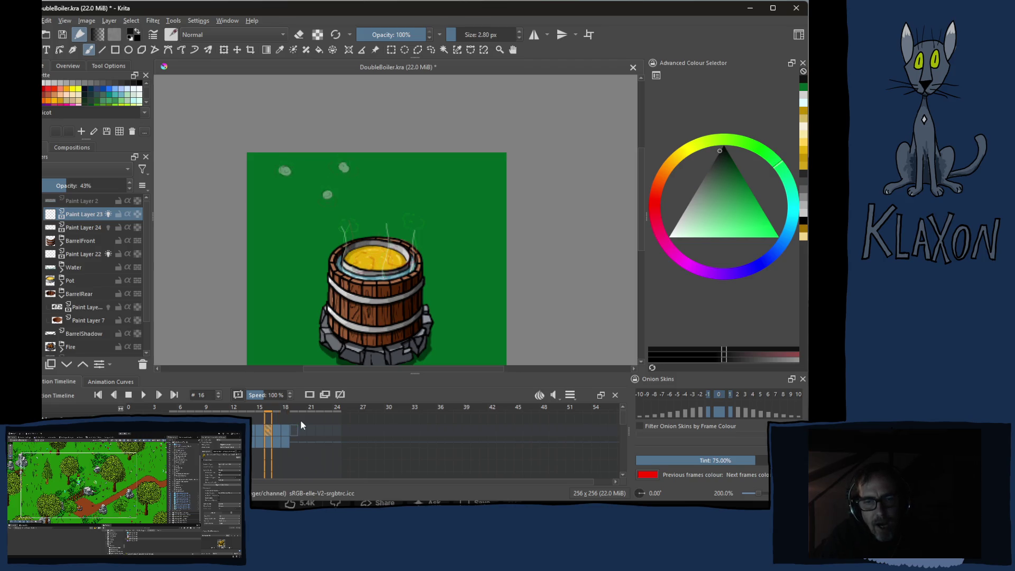
pyautogui.press('Left')
pyautogui.press('Left')
pyautogui.press('Left')
pyautogui.press('Left')
pyautogui.press('Left')
pyautogui.press('Left')
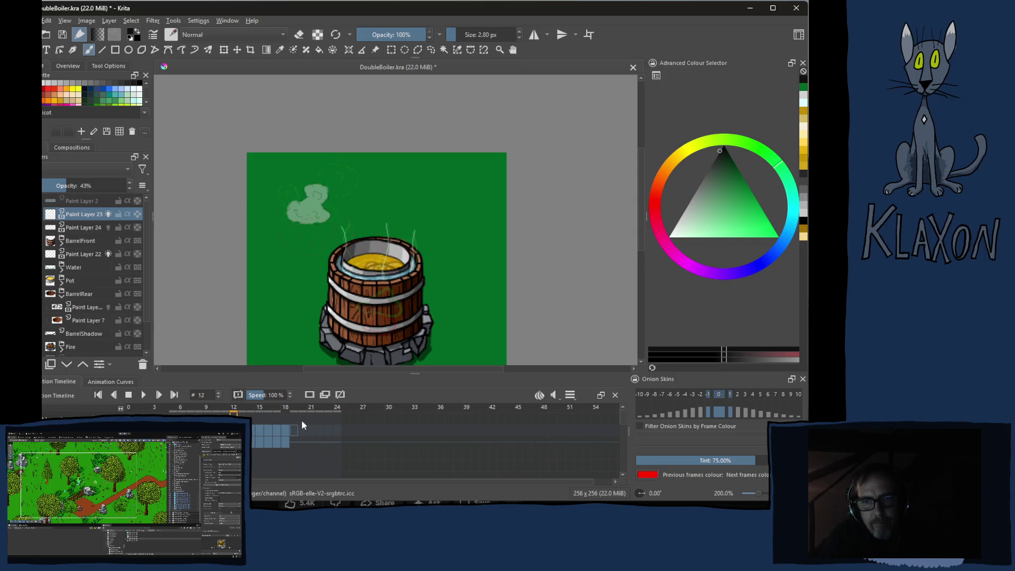
pyautogui.press('Left')
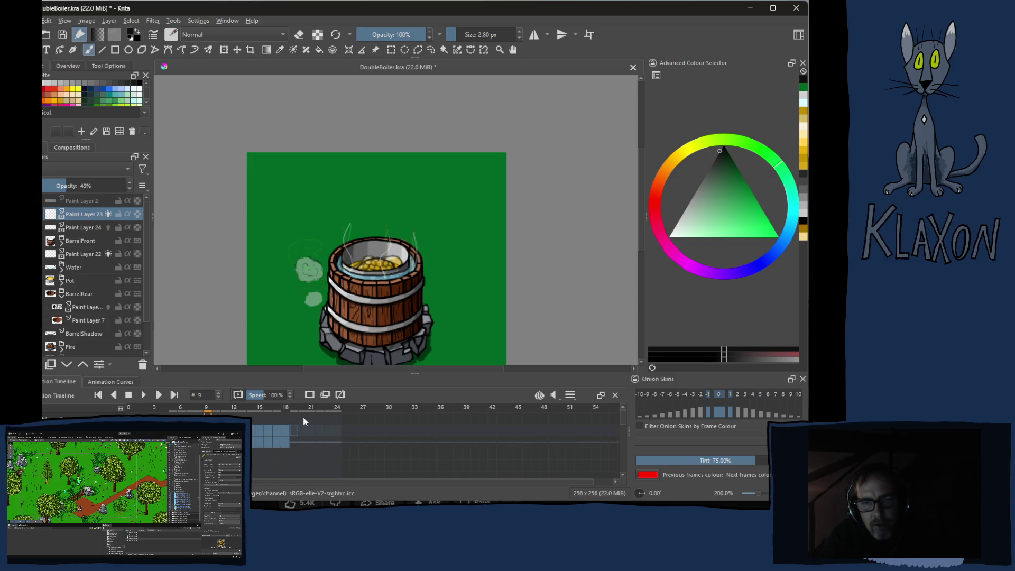
# Compare frames 9 and 10, then step back through frame 8 and settle on frame 7
pyautogui.press('Right')
pyautogui.press('Left')
pyautogui.press('Right')
pyautogui.press('Left')
pyautogui.press('Left')
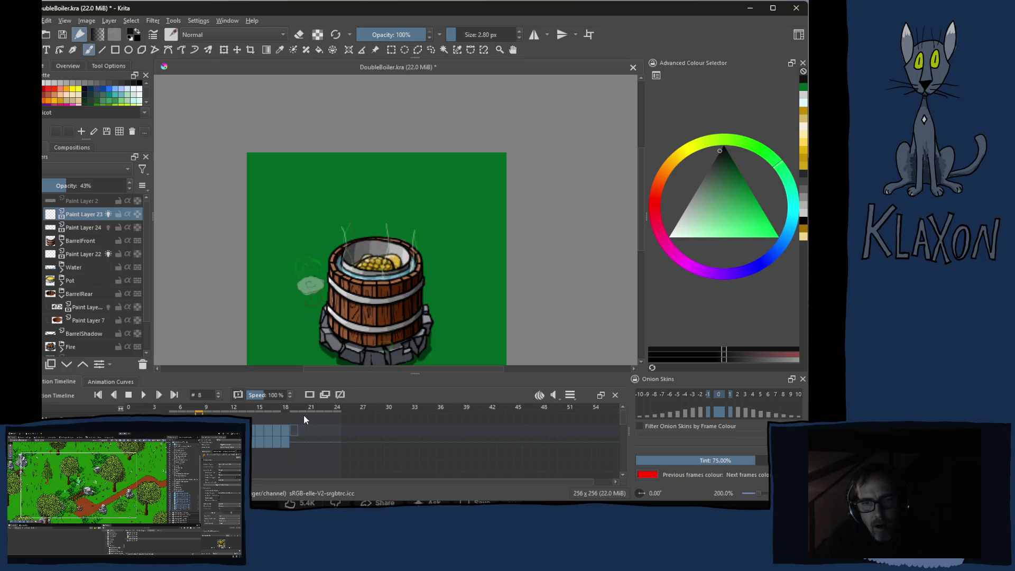
pyautogui.press('Left')
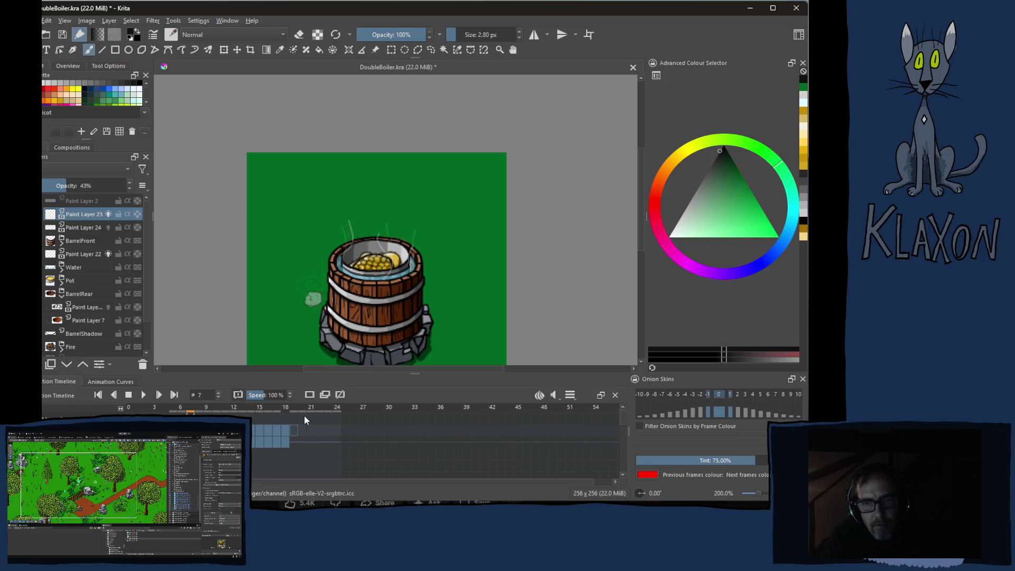
pyautogui.press('Left')
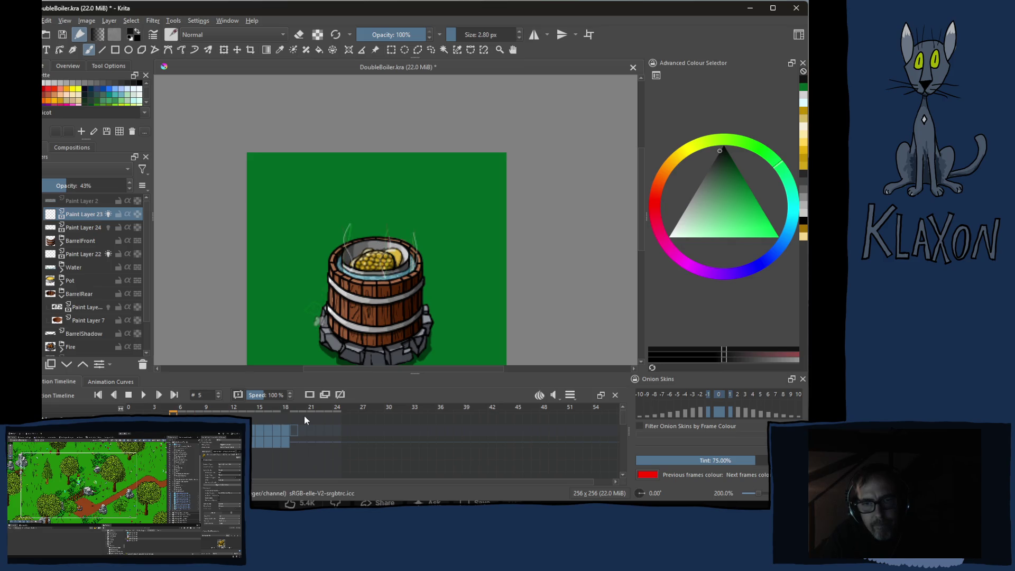
pyautogui.press('Right')
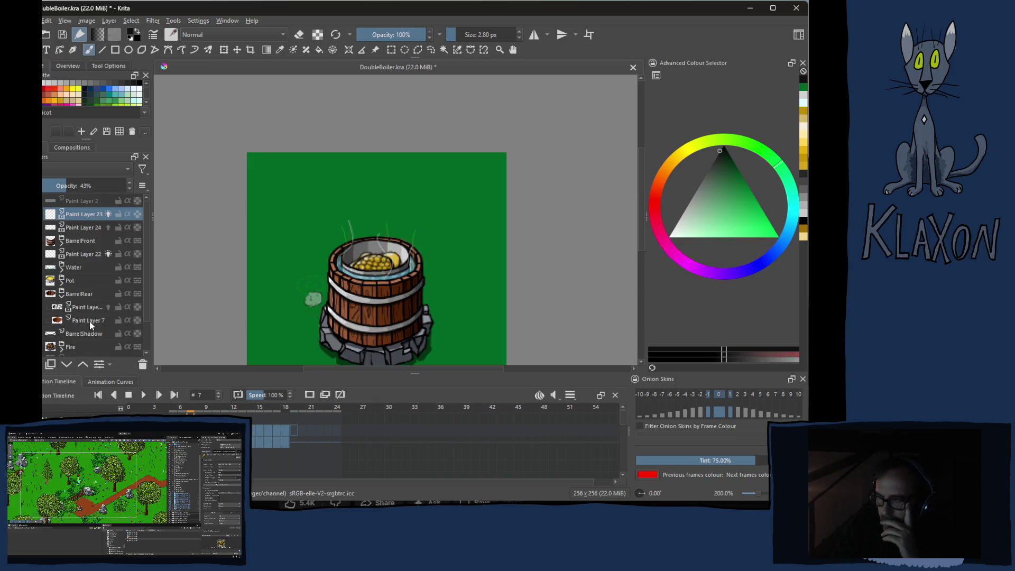
pyautogui.moveTo(90, 330)
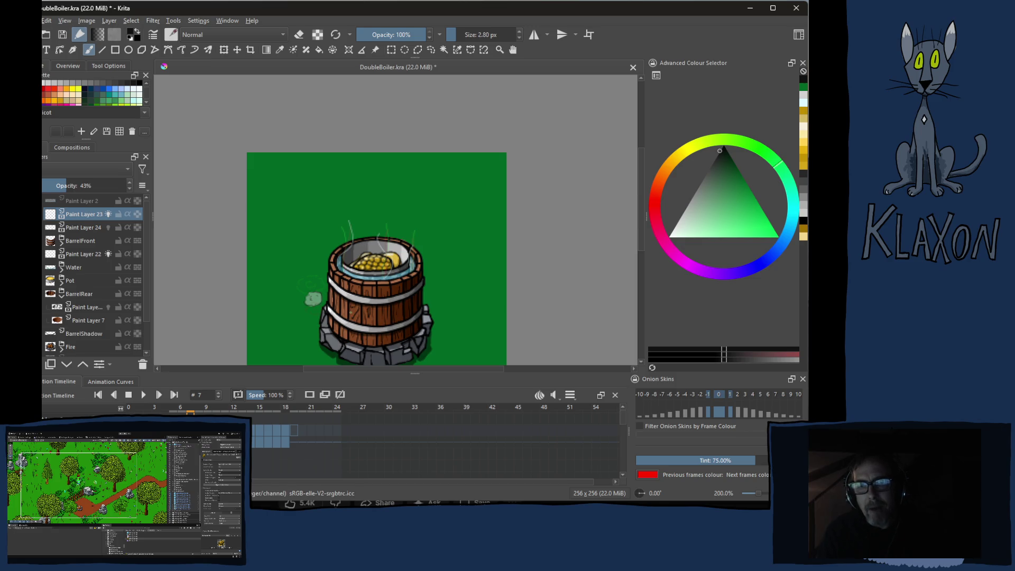
# Step through frames 19, 17, 18 and 19, peeking at frame 20 to compare the steam
pyautogui.click(294, 430)
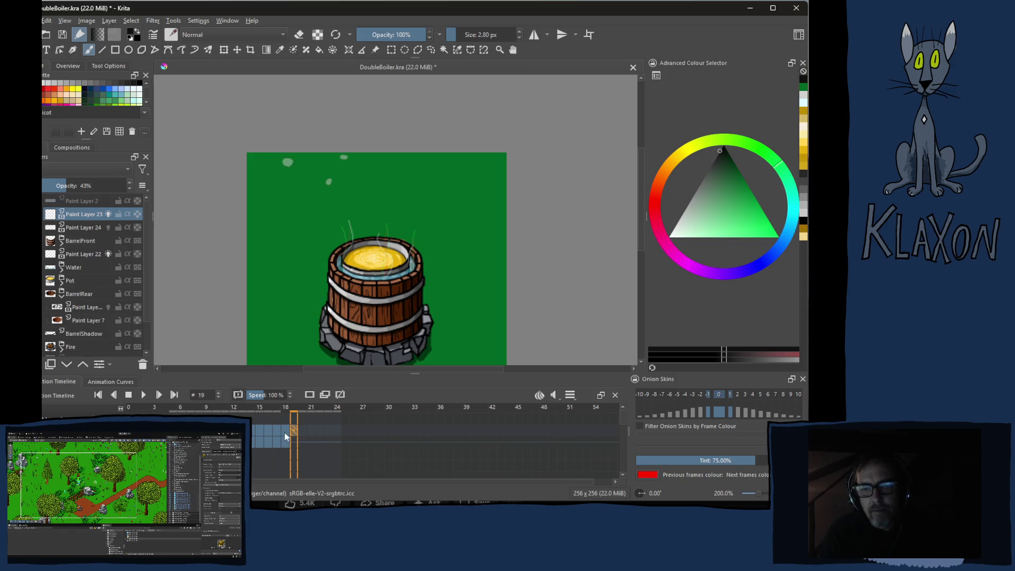
pyautogui.moveTo(289, 412); pyautogui.dragTo(279, 411)
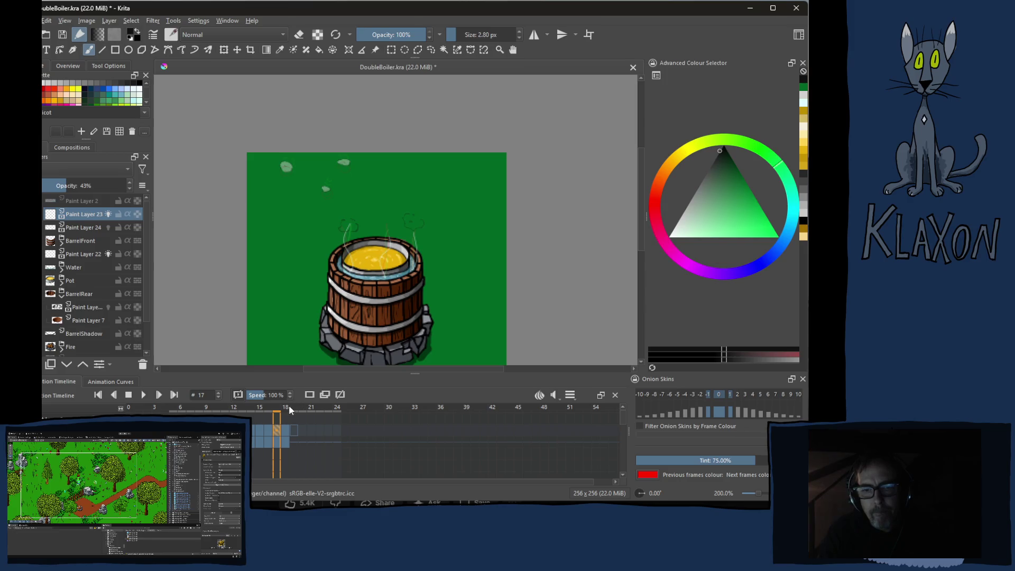
pyautogui.click(286, 411)
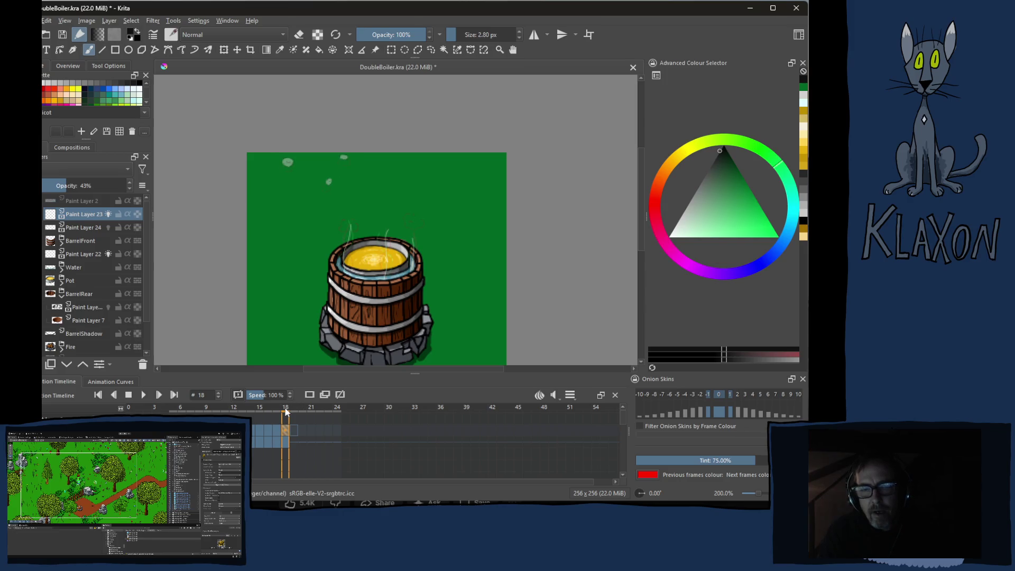
pyautogui.click(296, 412)
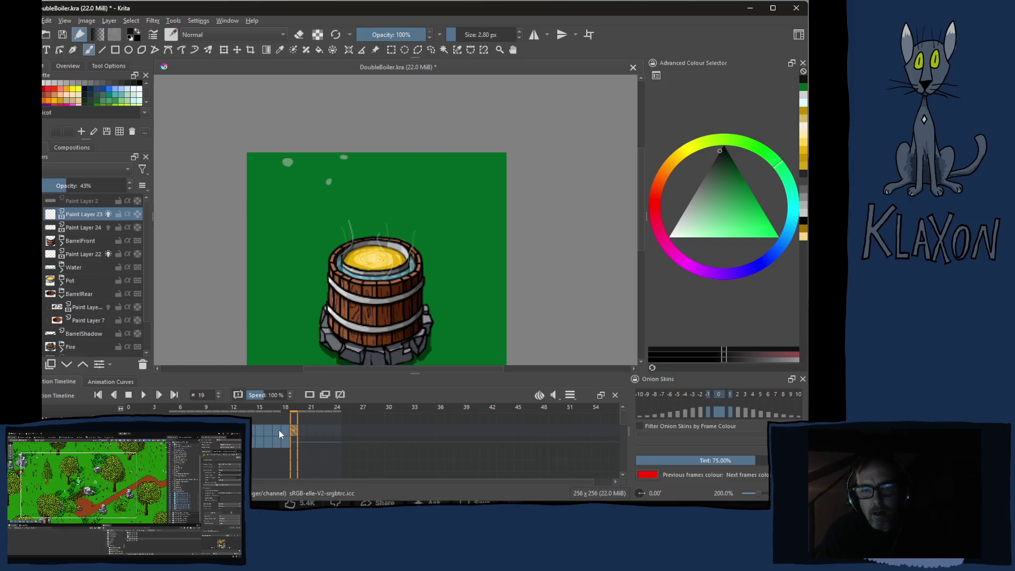
pyautogui.click(304, 411)
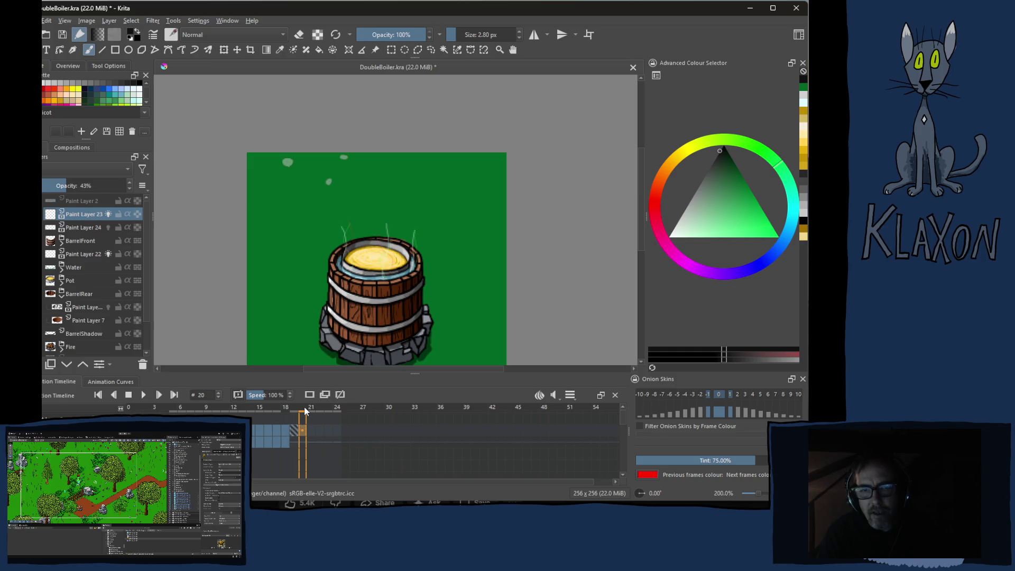
# Cycle back through frames 18 and 17, settle on frame 19, and zoom in to about 533%
pyautogui.click(294, 411)
pyautogui.click(287, 410)
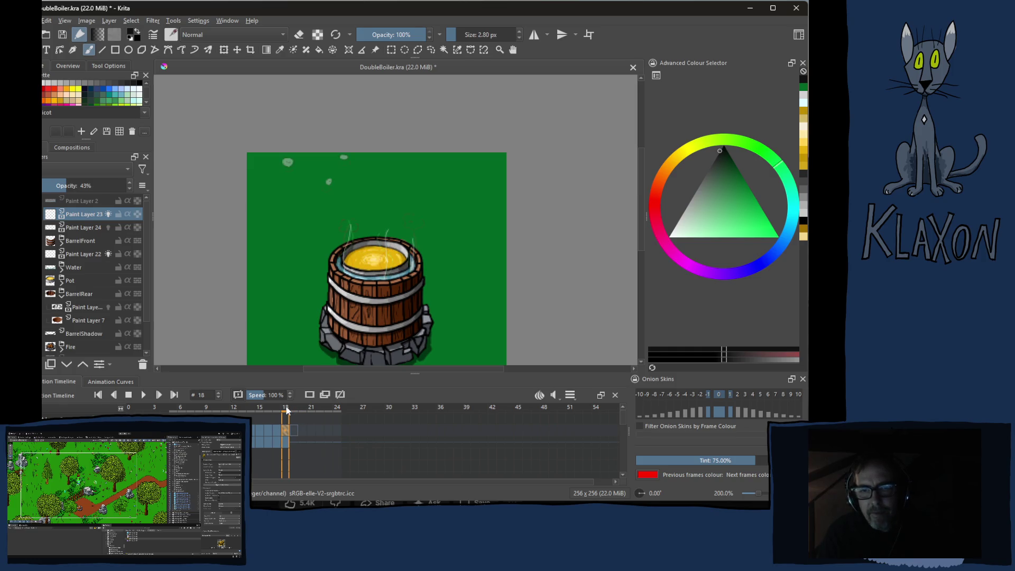
pyautogui.click(276, 411)
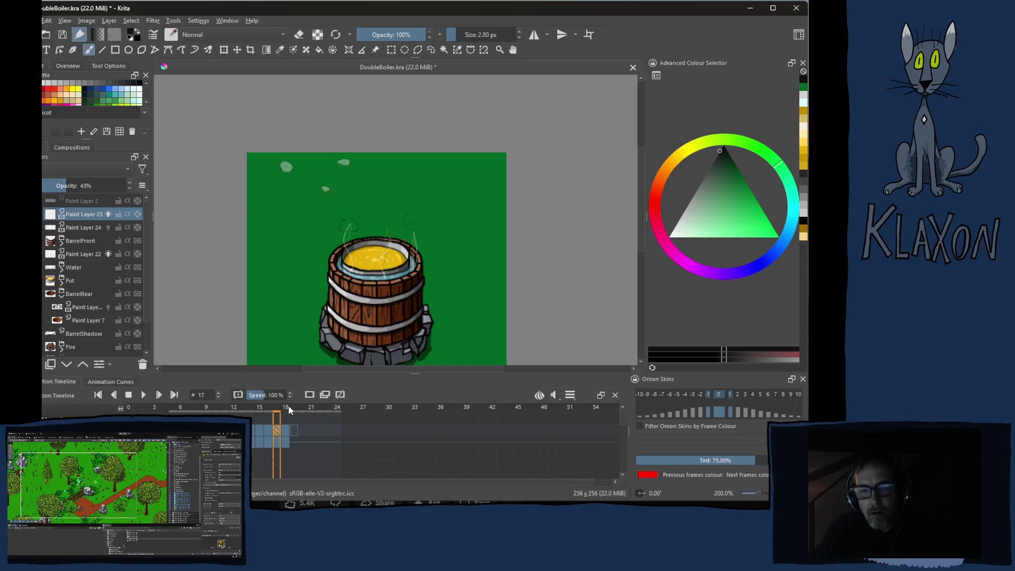
pyautogui.click(288, 407)
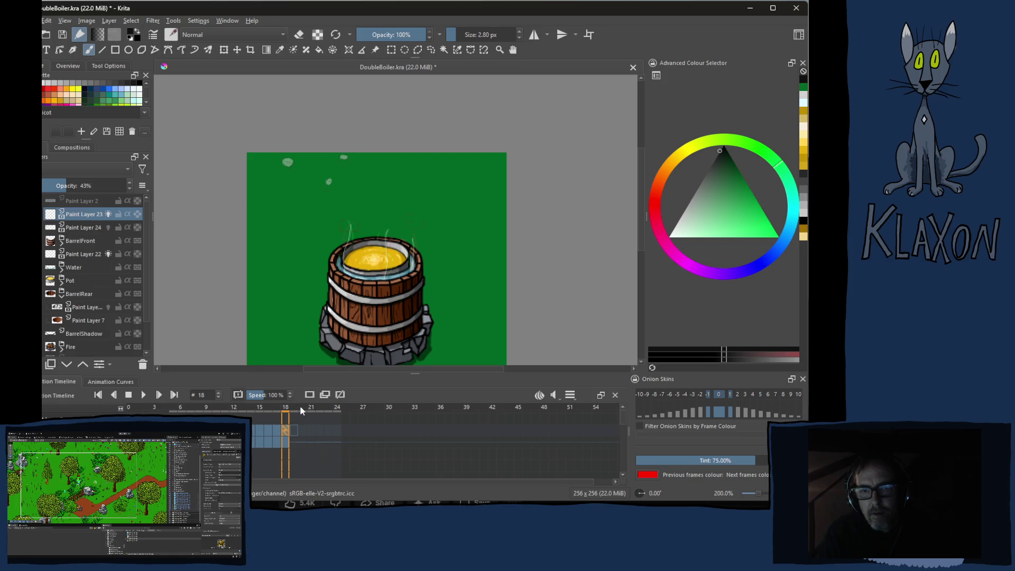
pyautogui.click(296, 410)
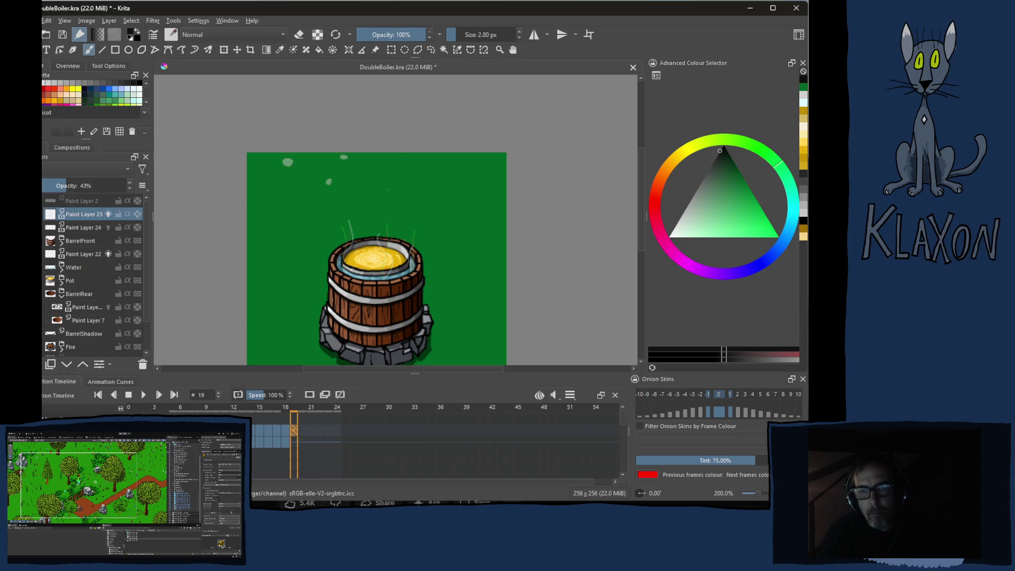
pyautogui.hotkey('ctrl', '+')
pyautogui.hotkey('ctrl', '+')
pyautogui.hotkey('ctrl', '+')
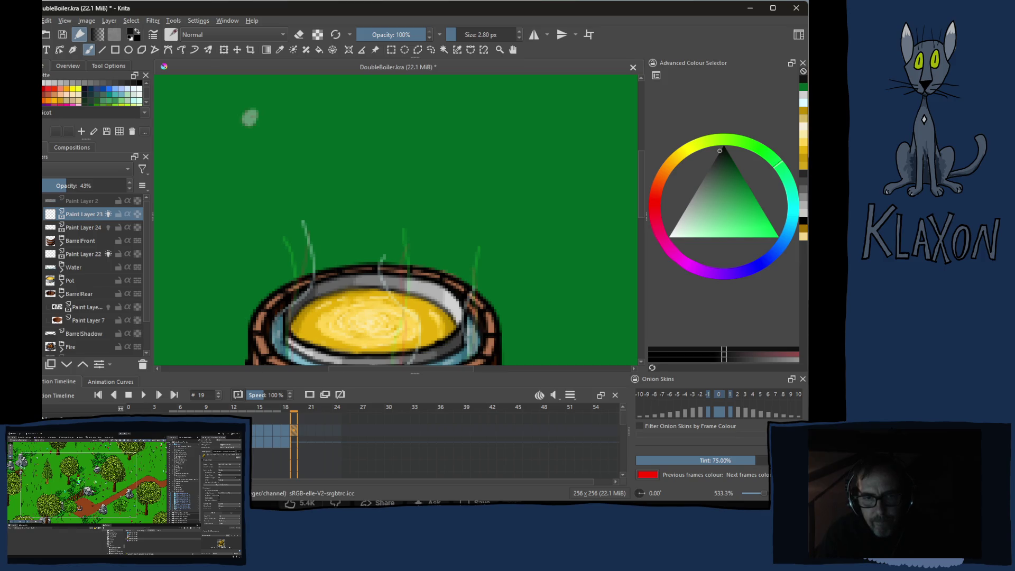
# Turn on the -2 onion skin so faint steam ghosts from two frames back show on frame 19
pyautogui.click(701, 395)
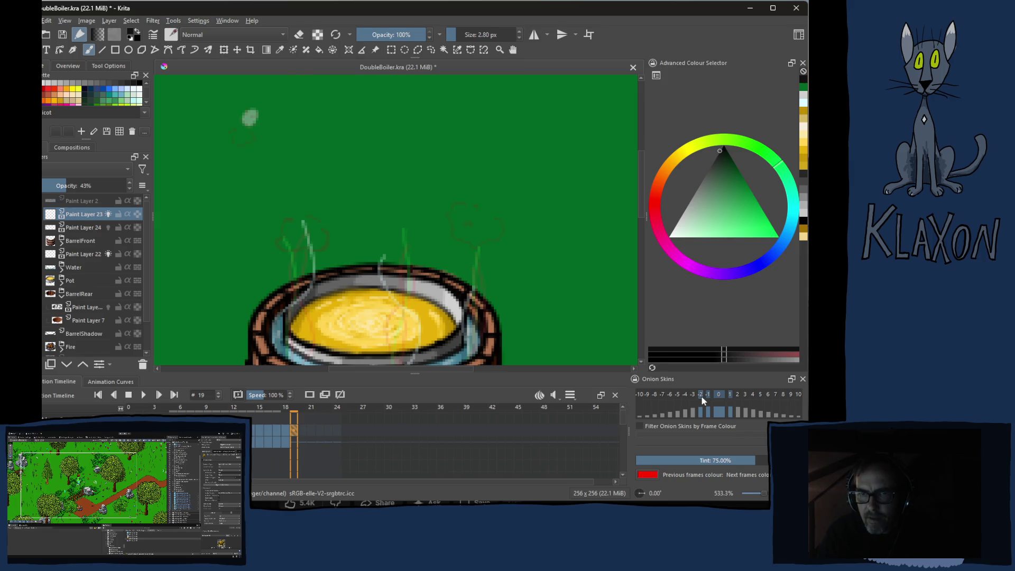
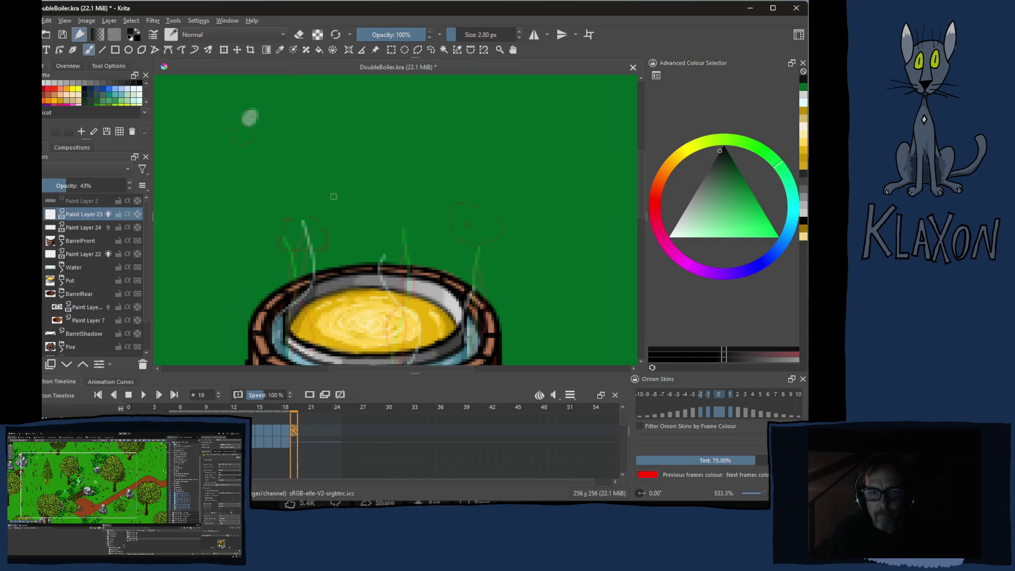
# On frame 19, add a short curved stroke and a tiny dark dot to the steam puff
pyautogui.rightClick(328, 219)
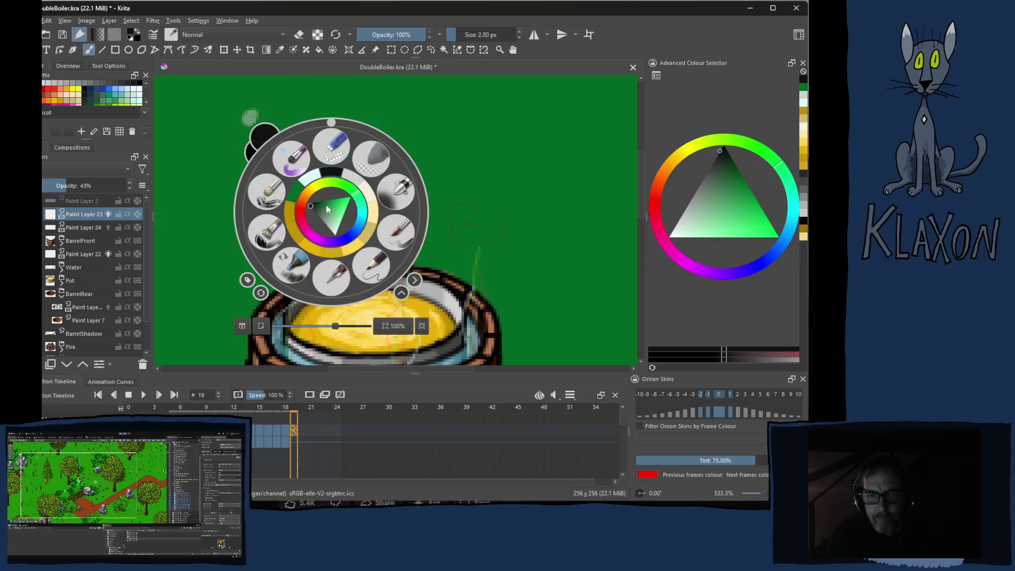
pyautogui.click(332, 175)
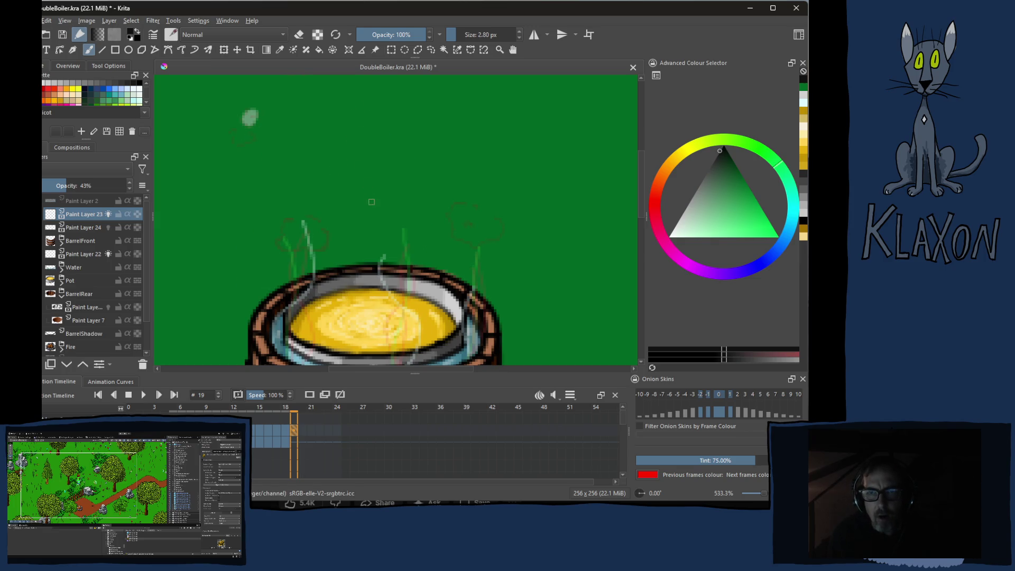
pyautogui.press('Left')
pyautogui.press('Left')
pyautogui.click(286, 407)
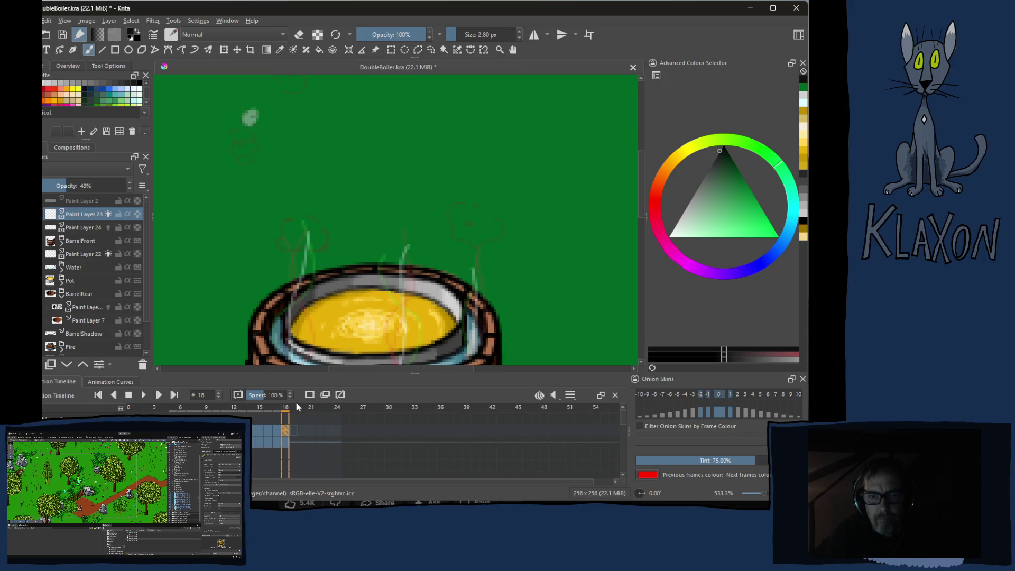
pyautogui.click(297, 405)
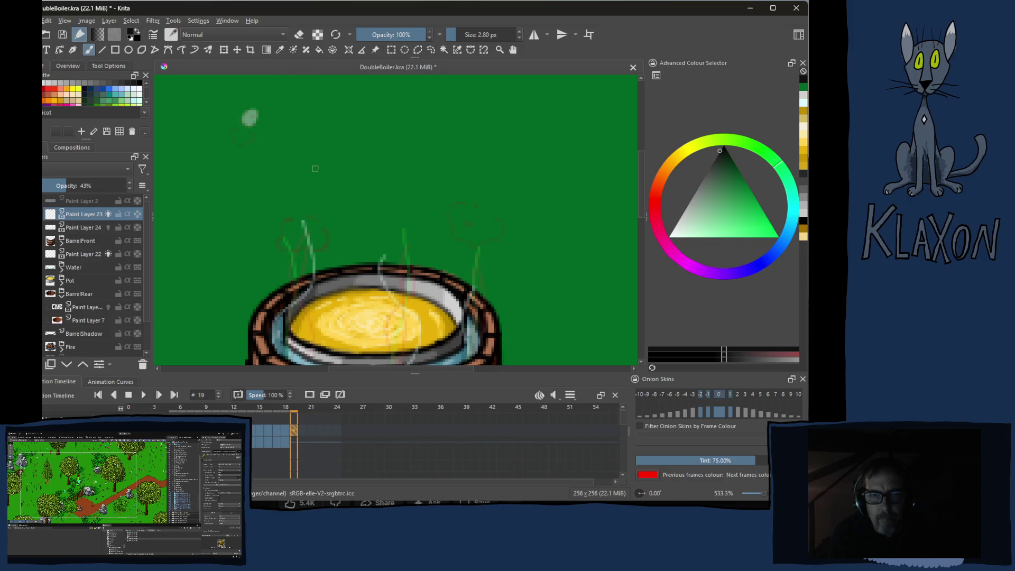
pyautogui.moveTo(314, 176); pyautogui.dragTo(336, 182)
pyautogui.click(481, 157)
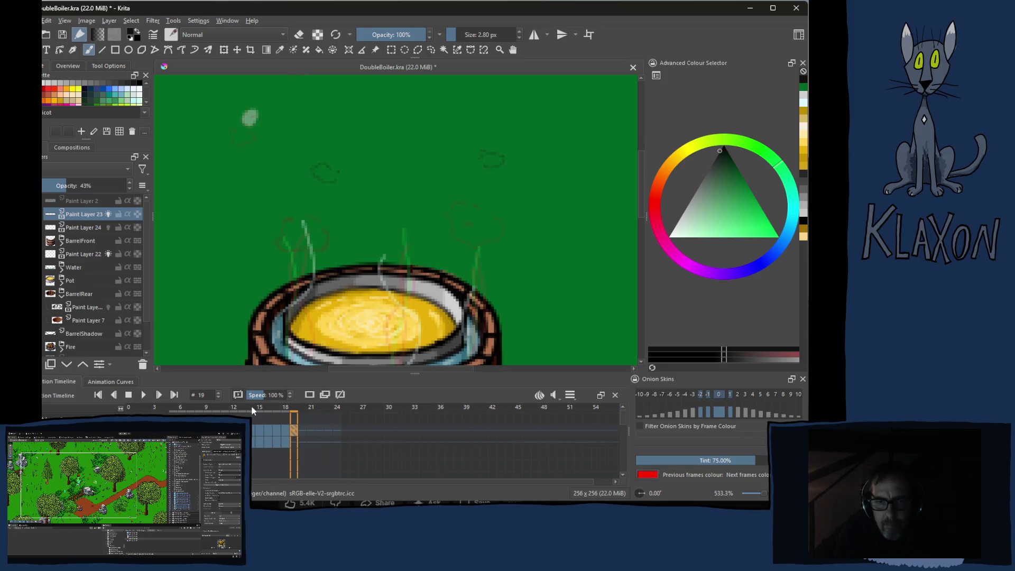
# Scrub the timeline back toward frame 13 and pan down to show the barrel
pyautogui.moveTo(285, 410); pyautogui.dragTo(244, 411)
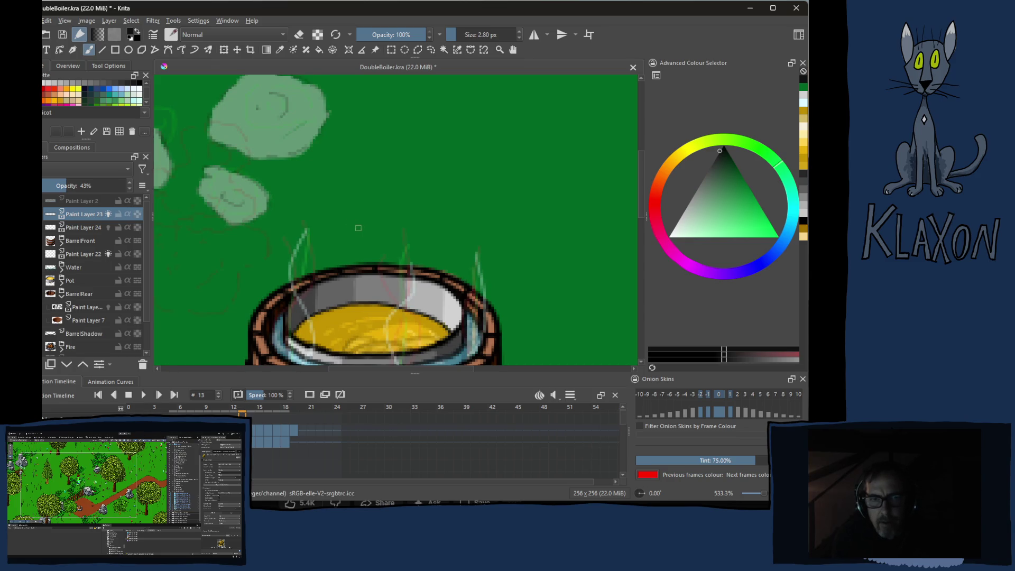
pyautogui.moveTo(344, 296); pyautogui.dragTo(362, 227)
pyautogui.scroll(-5, 362, 227)
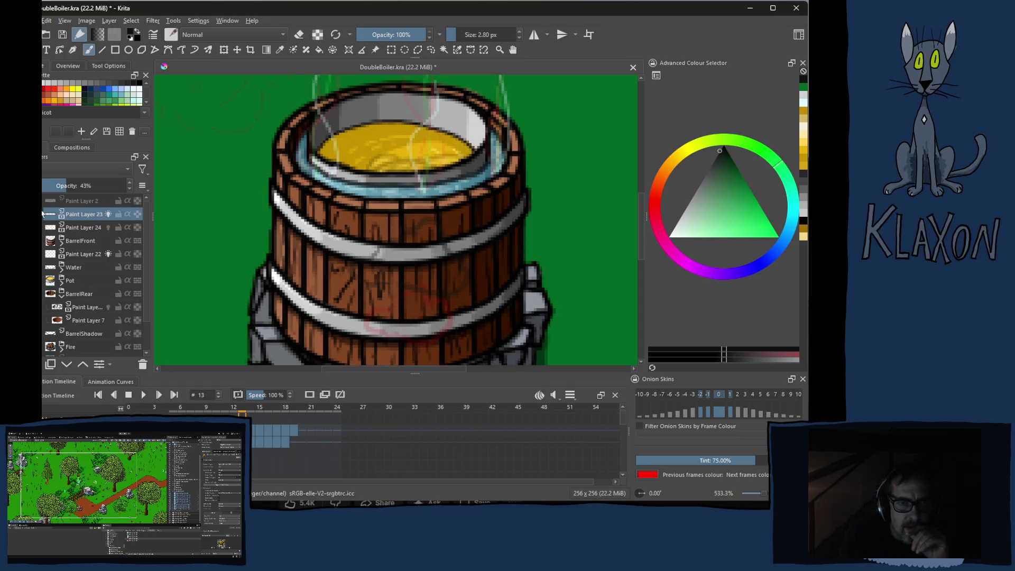
pyautogui.rightClick(74, 217)
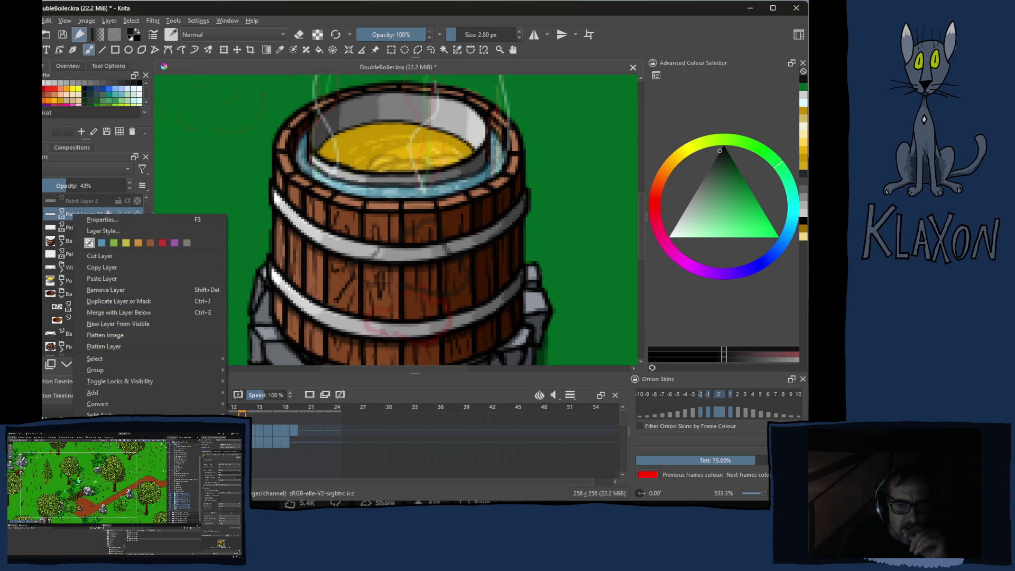
# Isolate Paint Layer 23 and step back through frames 12 to 8
pyautogui.click(106, 426)
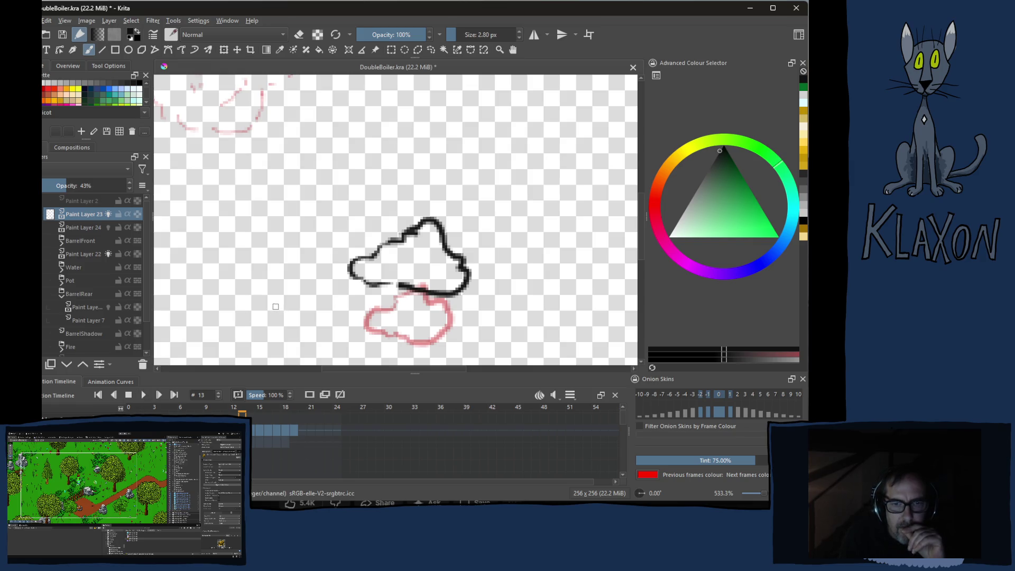
pyautogui.click(237, 408)
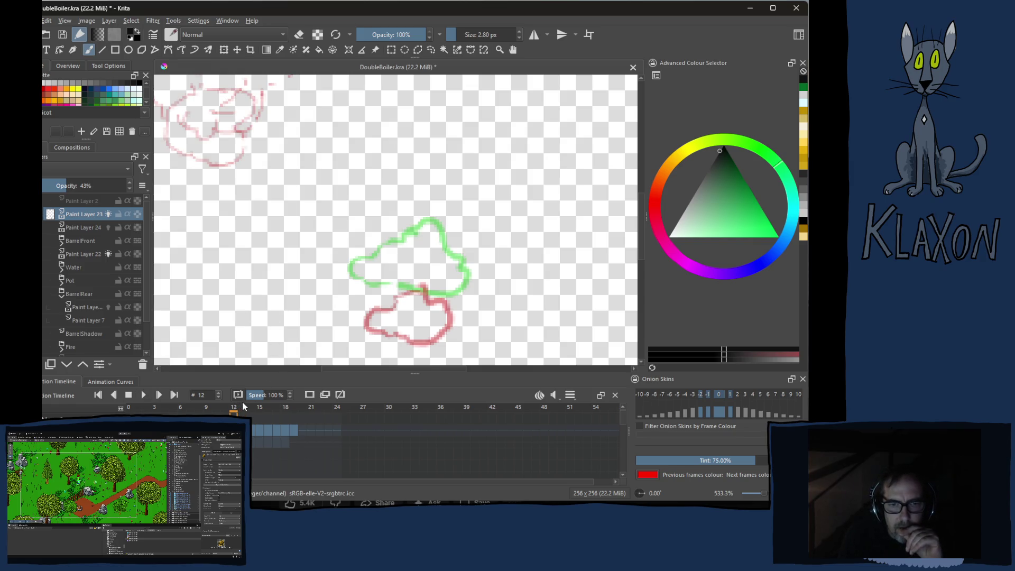
pyautogui.click(224, 410)
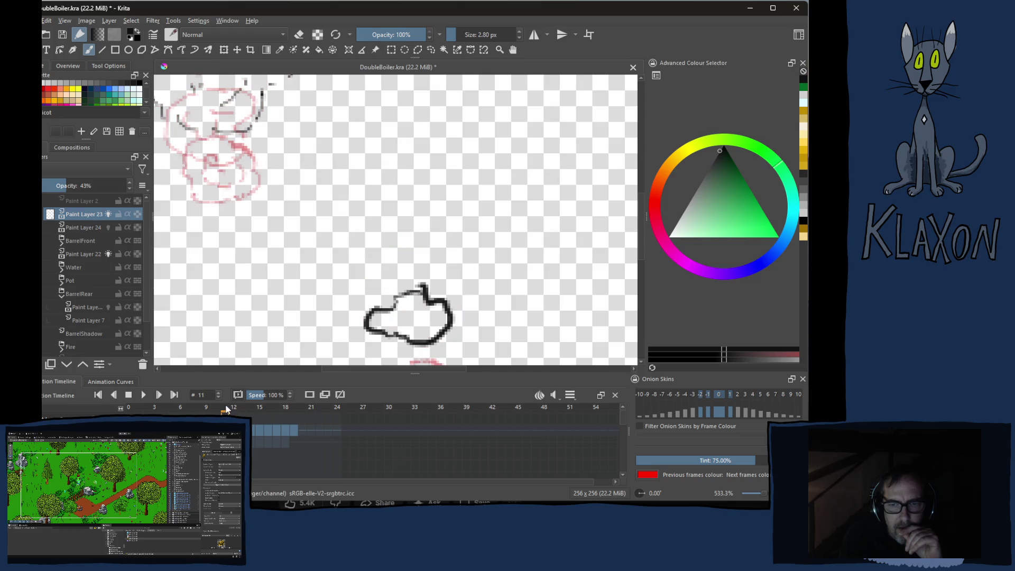
pyautogui.click(216, 409)
pyautogui.click(209, 409)
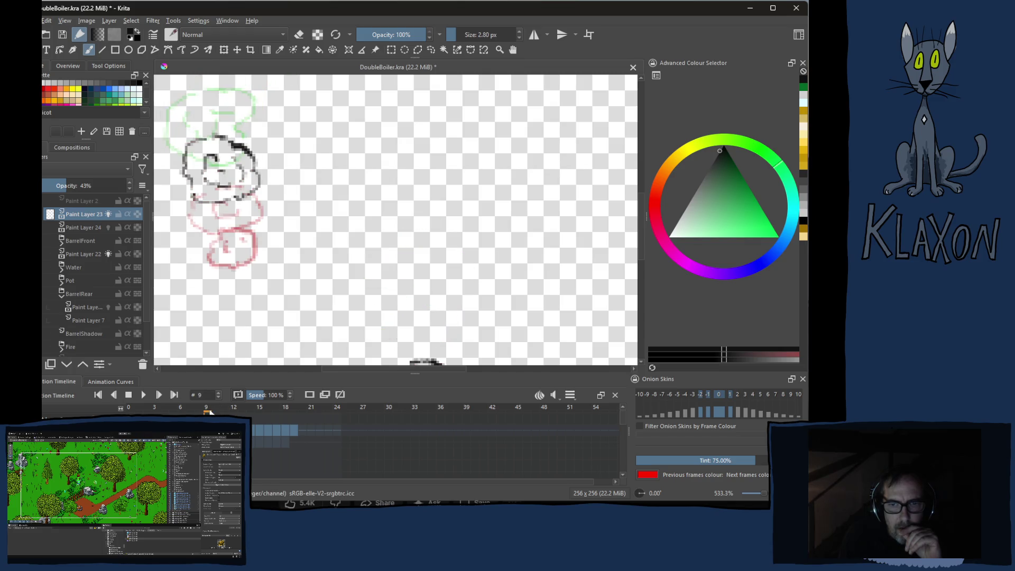
pyautogui.click(200, 409)
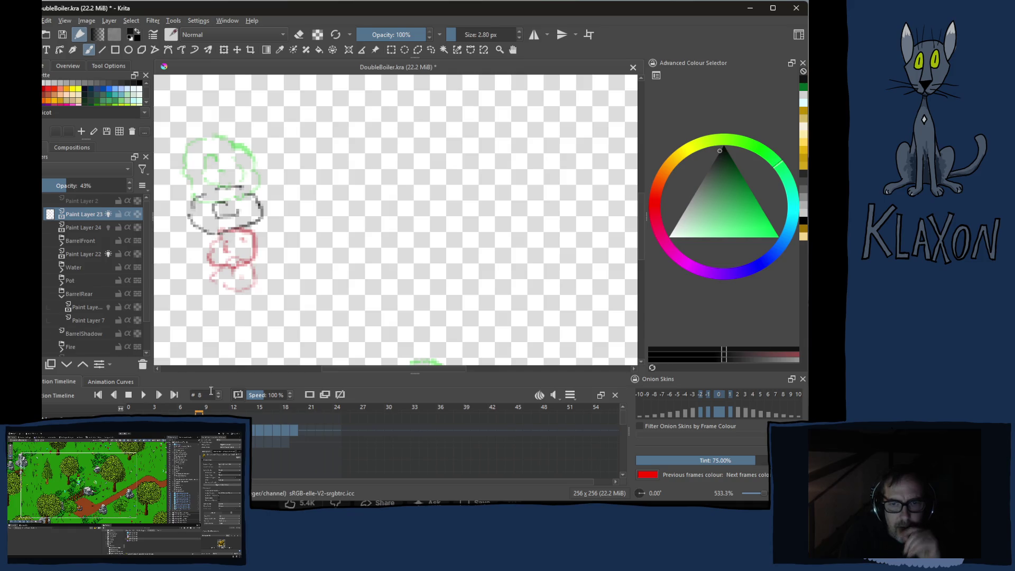
pyautogui.moveTo(377, 256); pyautogui.dragTo(375, 215)
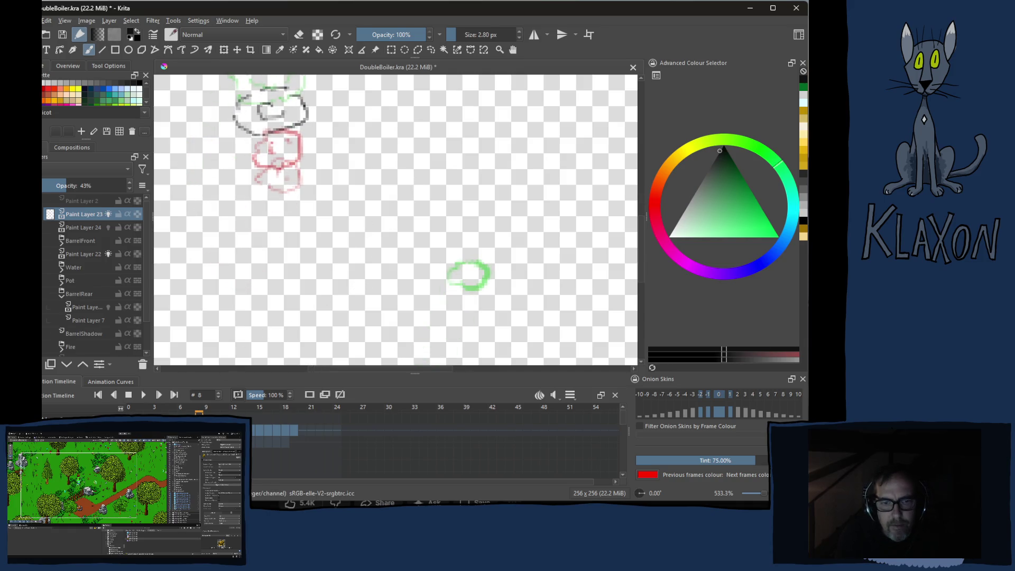
# Flip between frames 7, 8 and 9, settling on frame 10
pyautogui.click(191, 410)
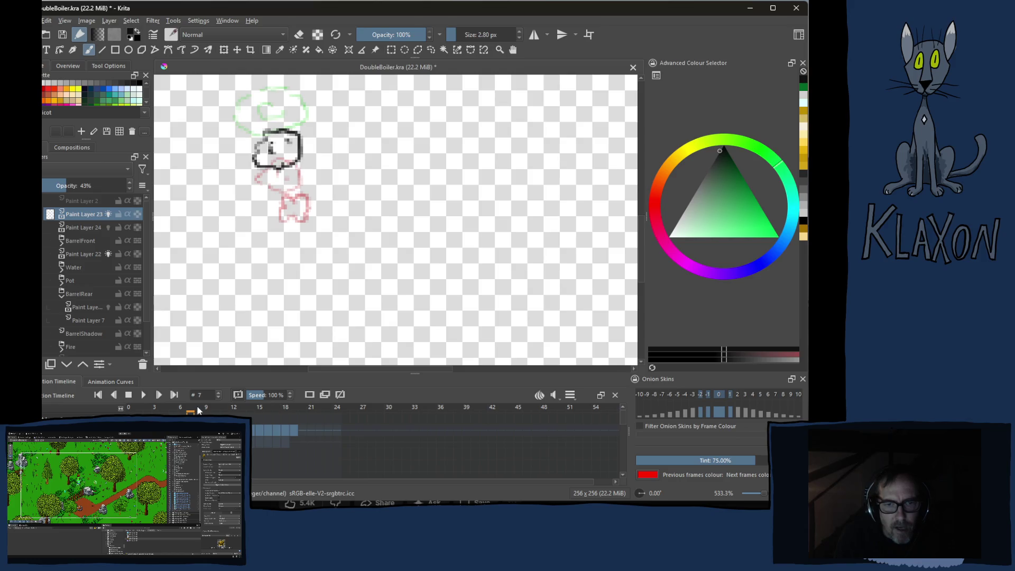
pyautogui.click(198, 410)
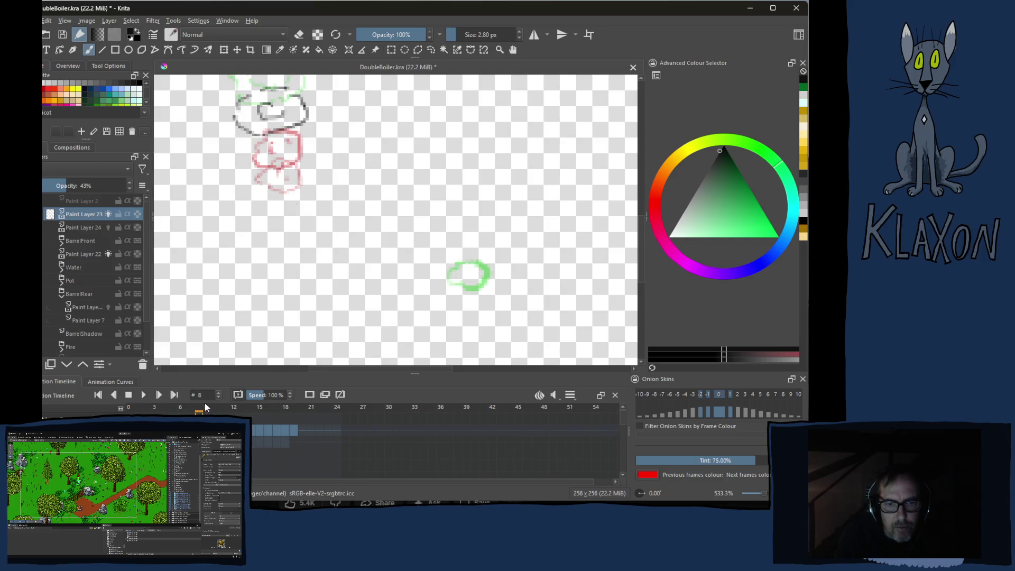
pyautogui.click(207, 410)
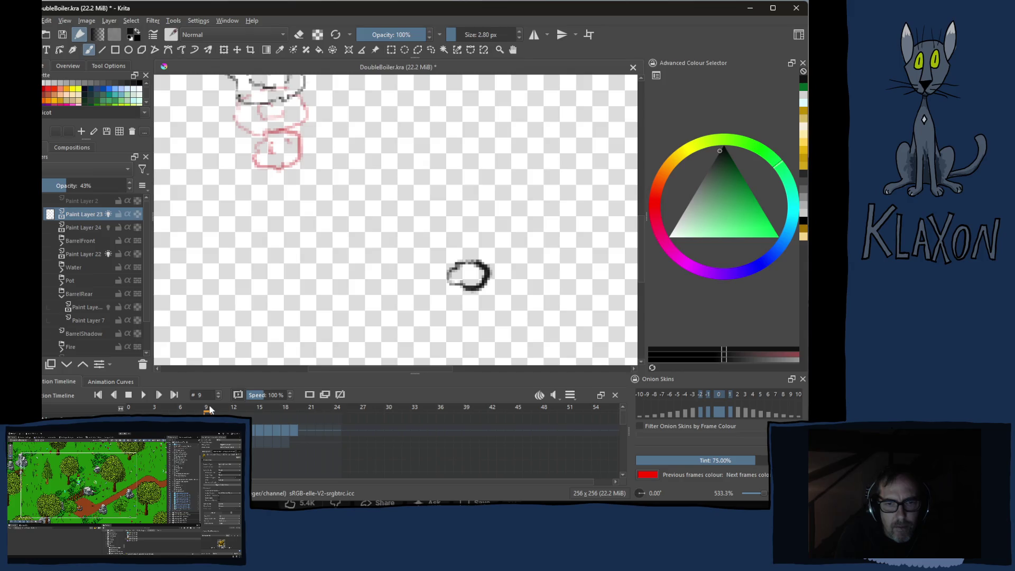
pyautogui.click(200, 410)
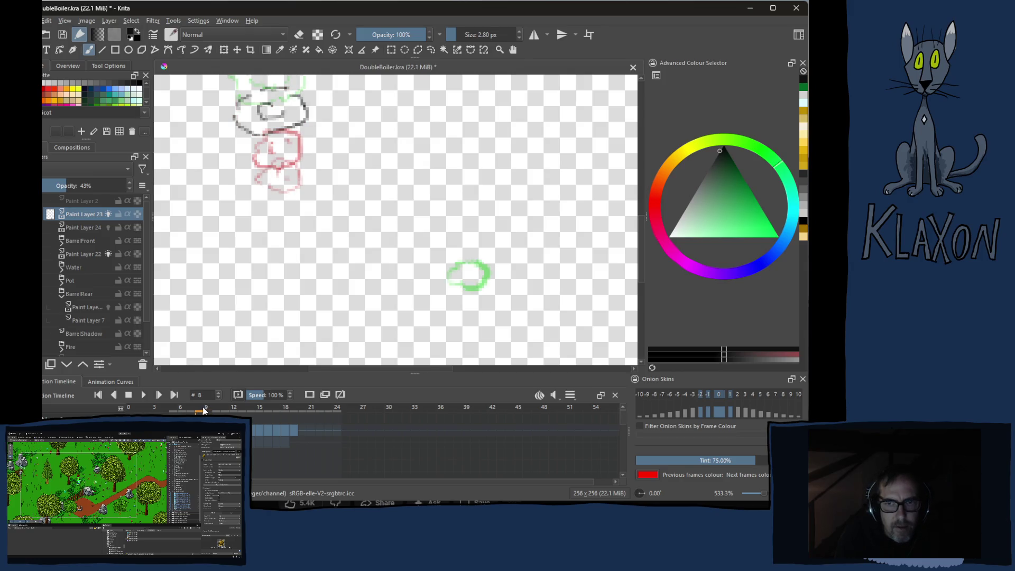
pyautogui.click(211, 410)
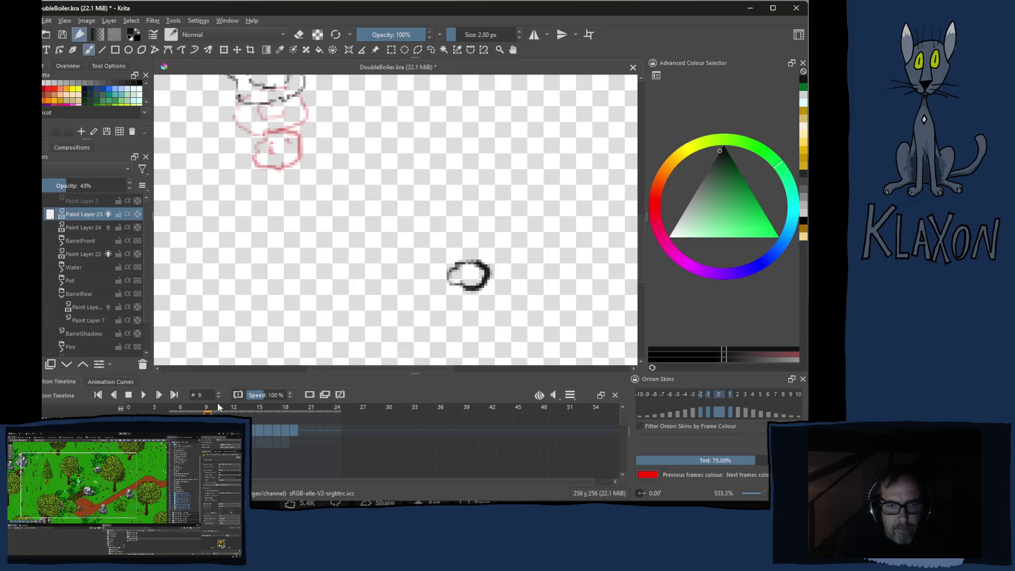
pyautogui.click(217, 410)
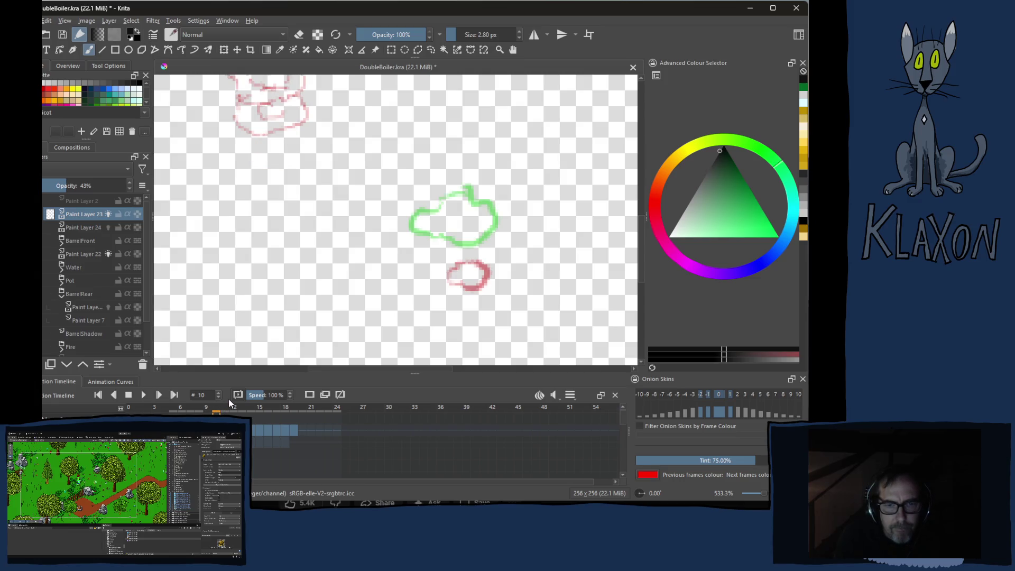
pyautogui.press('Right')
pyautogui.press('Left')
# Add a dark line on frame 10, then draw a new puff outline with an inner line on frame 12
pyautogui.moveTo(458, 225)
pyautogui.mouseDown()
pyautogui.moveTo(425, 260)
pyautogui.moveTo(498, 253)
pyautogui.moveTo(480, 231)
pyautogui.moveTo(453, 227)
pyautogui.moveTo(460, 233)
pyautogui.mouseUp()
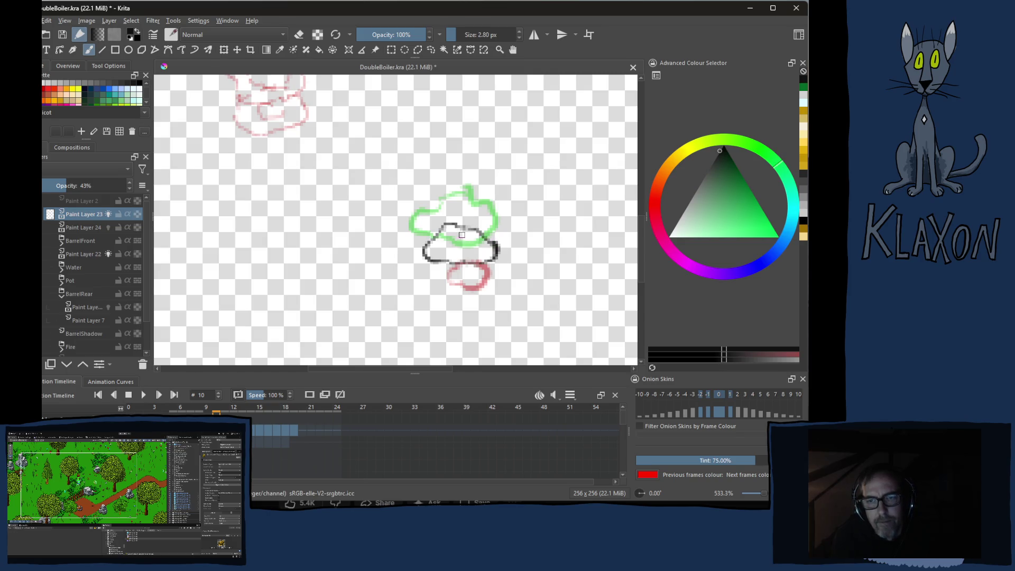
pyautogui.press('.')
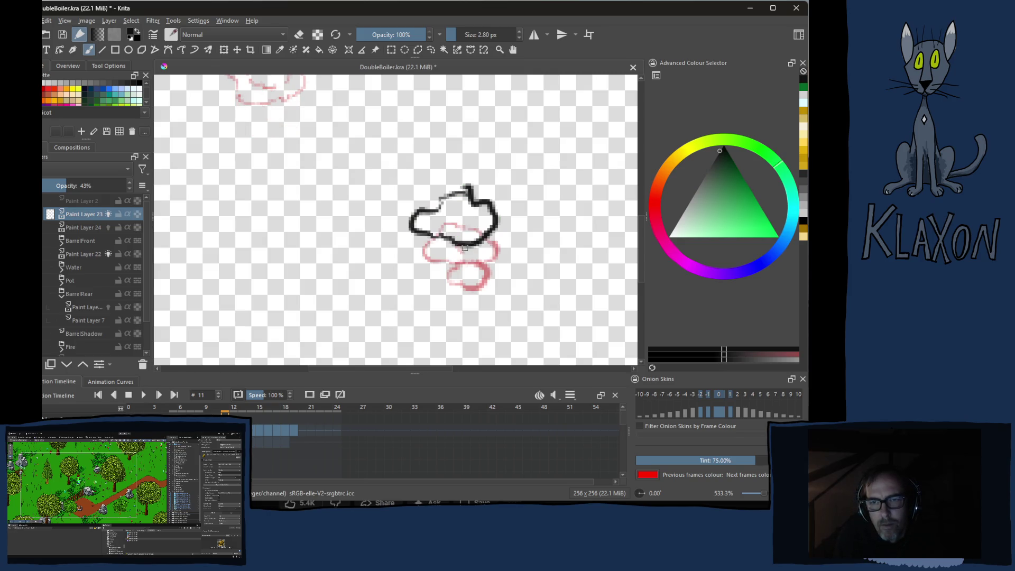
pyautogui.press('.')
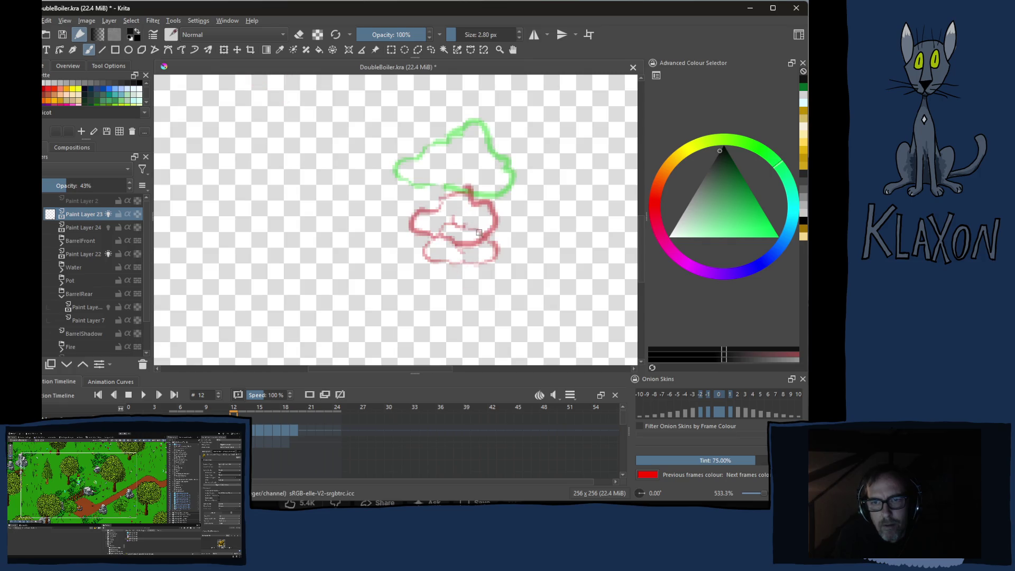
pyautogui.moveTo(462, 171)
pyautogui.mouseDown()
pyautogui.moveTo(446, 168)
pyautogui.moveTo(418, 195)
pyautogui.moveTo(503, 209)
pyautogui.moveTo(501, 169)
pyautogui.moveTo(465, 161)
pyautogui.mouseUp()
pyautogui.moveTo(449, 179); pyautogui.dragTo(478, 194)
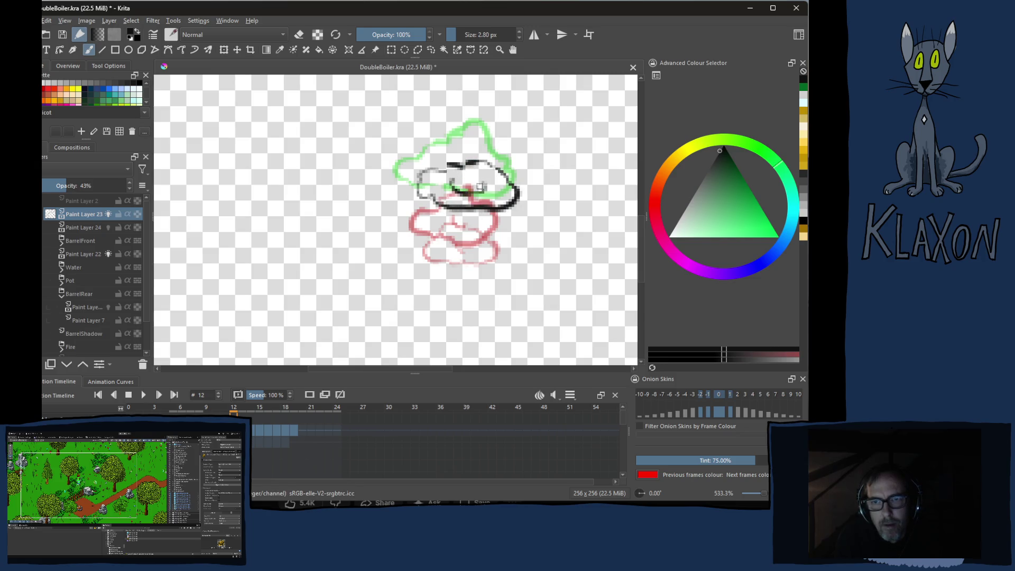
# Add shading lines on frame 13, then draw a puff outline above the previous frame's puff
pyautogui.press('.')
pyautogui.moveTo(467, 155)
pyautogui.mouseDown()
pyautogui.moveTo(454, 172)
pyautogui.moveTo(478, 181)
pyautogui.moveTo(491, 169)
pyautogui.mouseUp()
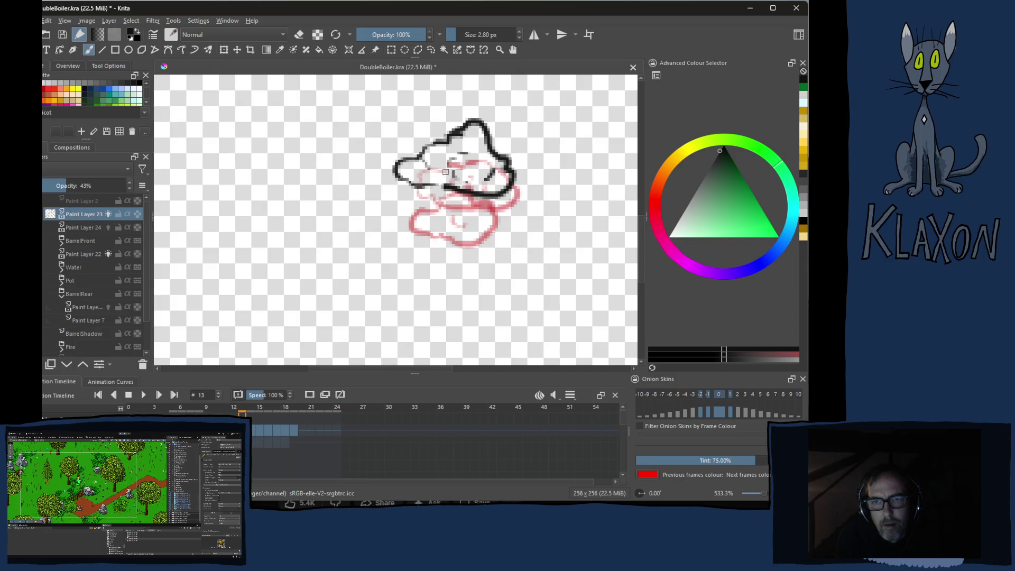
pyautogui.press('.')
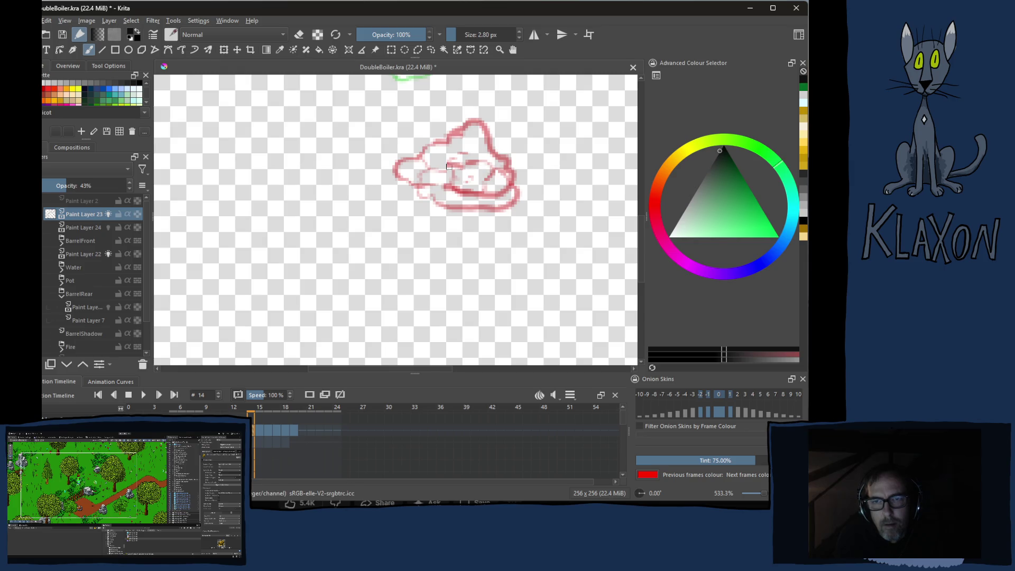
pyautogui.moveTo(444, 172); pyautogui.dragTo(441, 249)
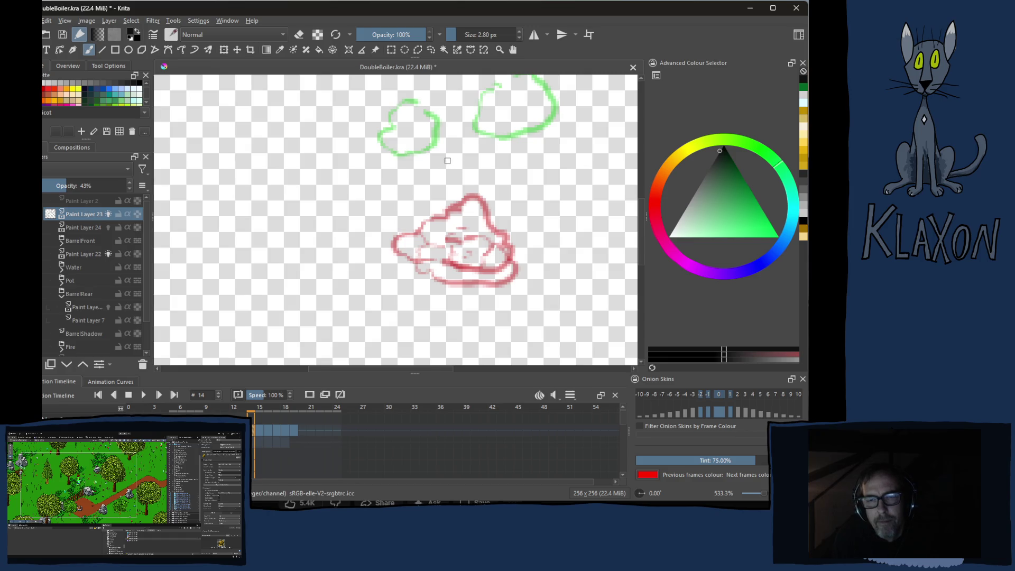
pyautogui.press('Right')
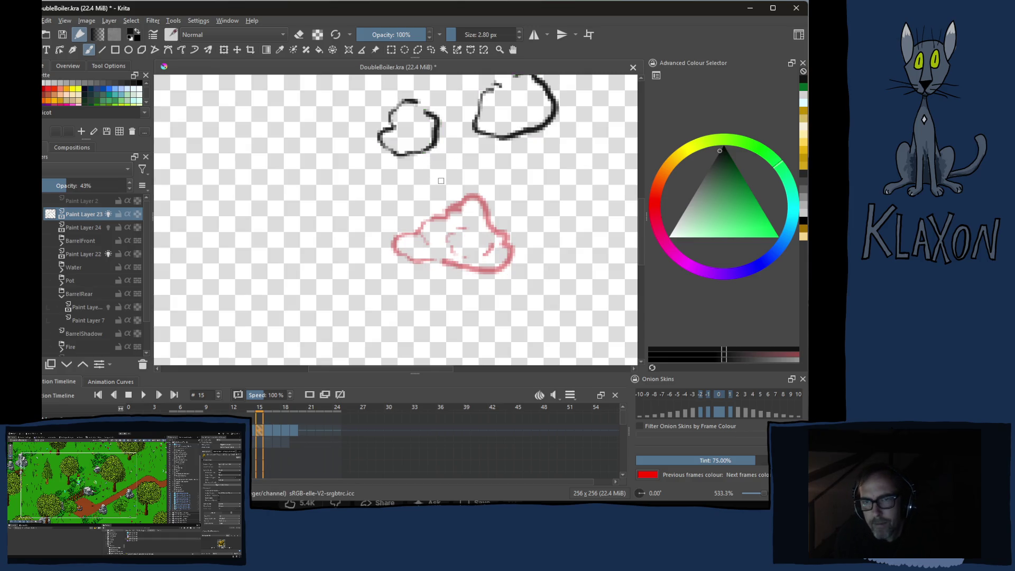
pyautogui.press('Left')
pyautogui.press('Left')
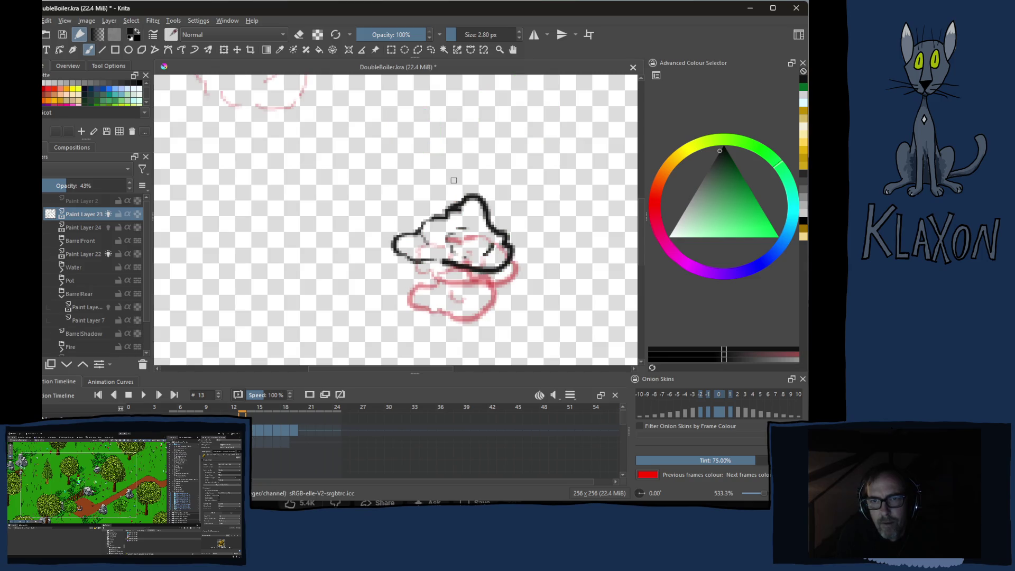
pyautogui.press('Right')
pyautogui.press('Right')
pyautogui.press('Left')
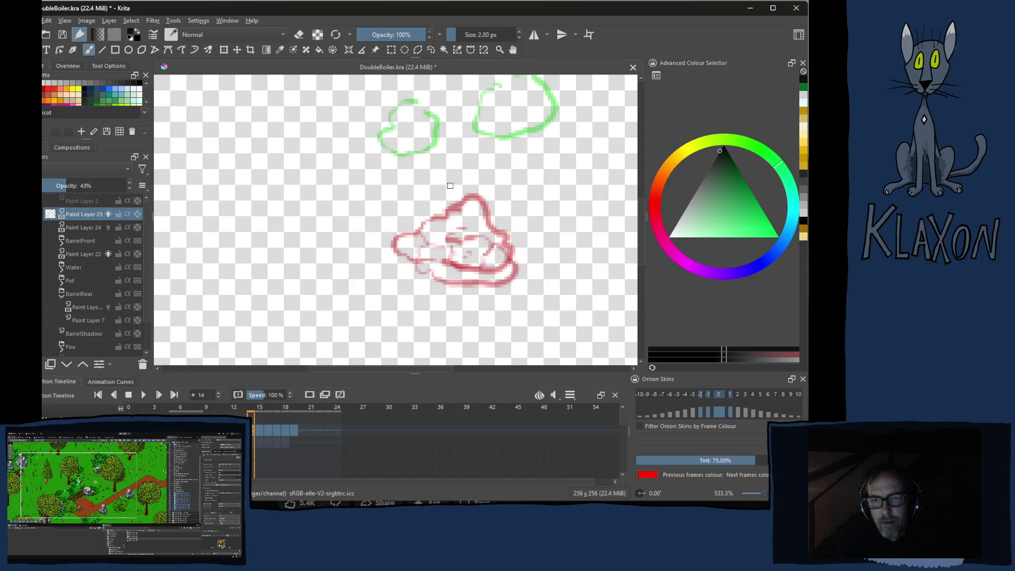
pyautogui.moveTo(458, 187)
pyautogui.mouseDown()
pyautogui.moveTo(417, 180)
pyautogui.moveTo(411, 201)
pyautogui.moveTo(512, 221)
pyautogui.moveTo(552, 178)
pyautogui.moveTo(521, 157)
pyautogui.moveTo(437, 196)
pyautogui.moveTo(507, 197)
pyautogui.mouseUp()
# On frame 15, add inner shading marks to the small puff and the right puff
pyautogui.press('.')
pyautogui.press(',')
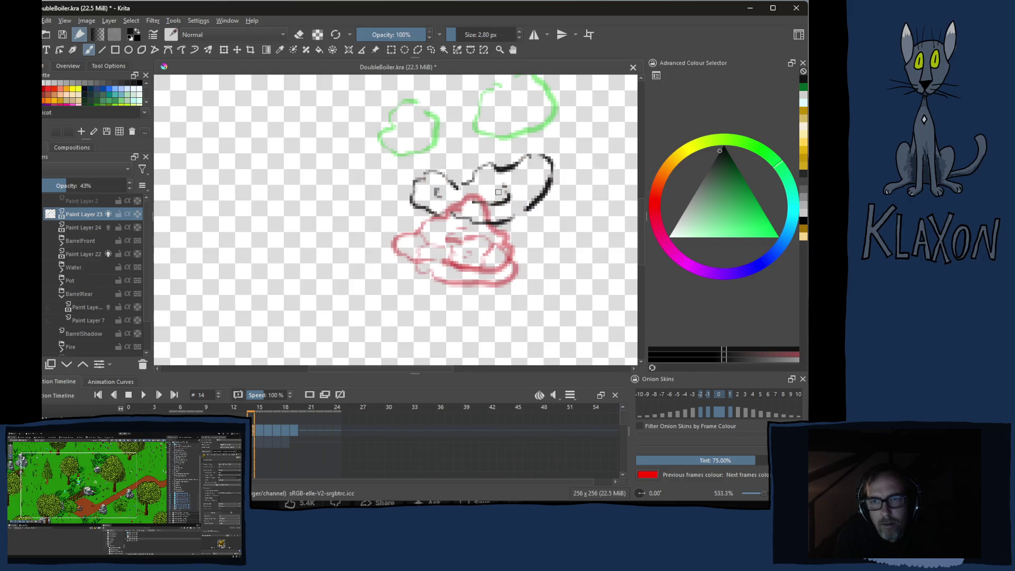
pyautogui.press('.')
pyautogui.press(',')
pyautogui.press('.')
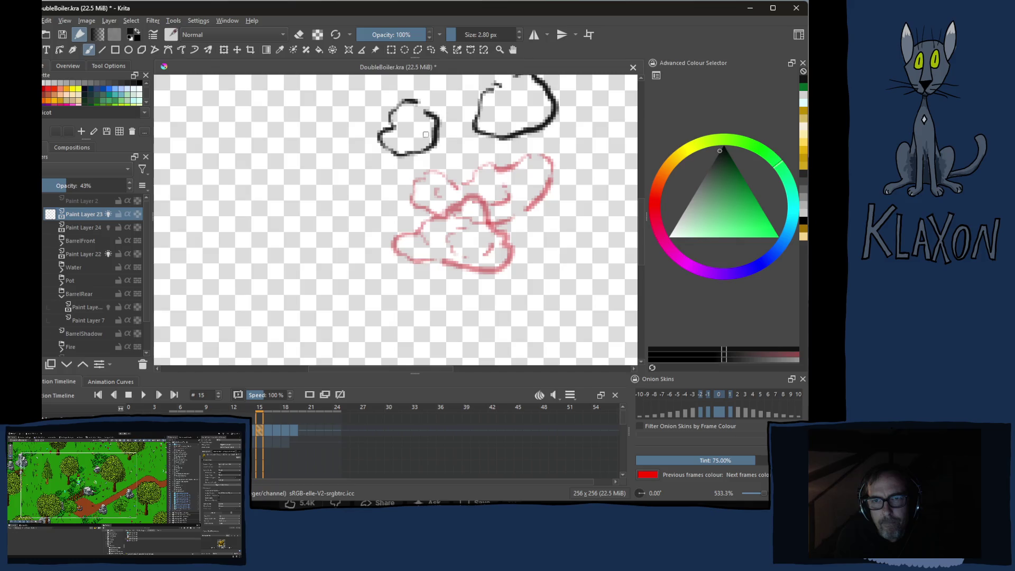
pyautogui.moveTo(402, 136); pyautogui.dragTo(411, 136)
pyautogui.moveTo(509, 120); pyautogui.dragTo(535, 100)
# On frame 16, draw rounded puff outlines above the left and right clouds
pyautogui.press('.')
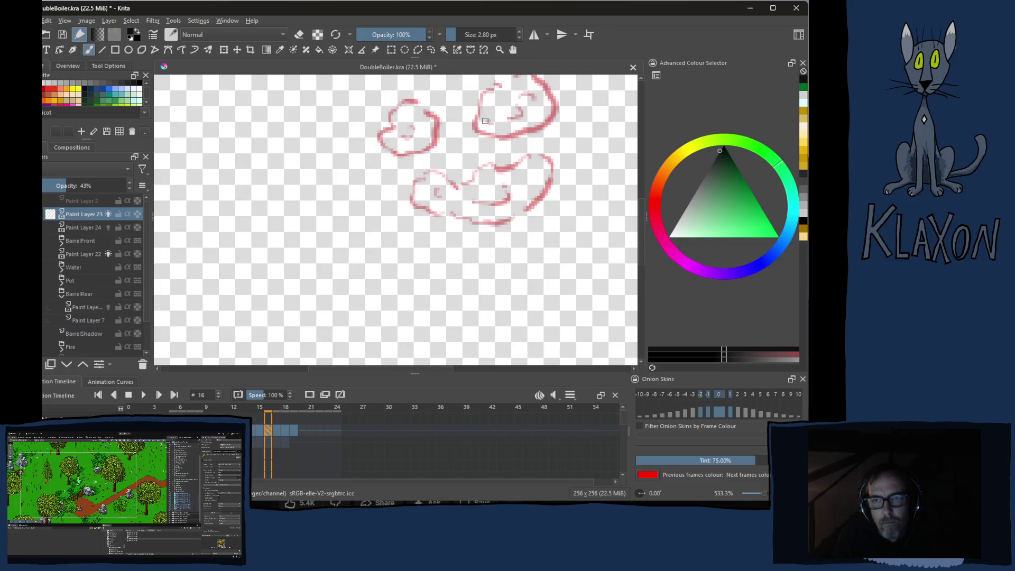
pyautogui.moveTo(476, 131); pyautogui.dragTo(437, 267)
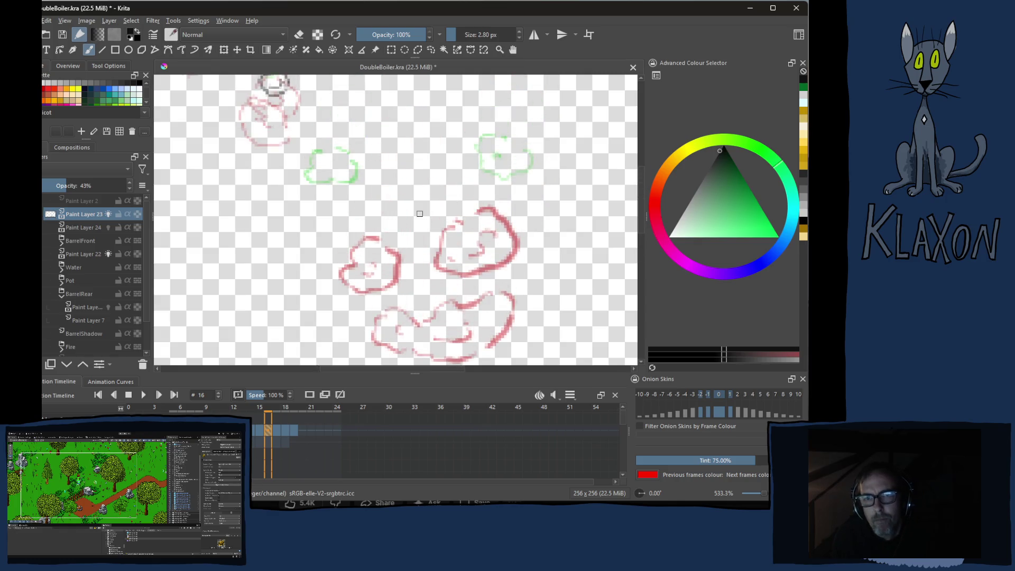
pyautogui.moveTo(349, 188)
pyautogui.mouseDown()
pyautogui.moveTo(333, 225)
pyautogui.moveTo(379, 230)
pyautogui.moveTo(379, 188)
pyautogui.moveTo(364, 188)
pyautogui.mouseUp()
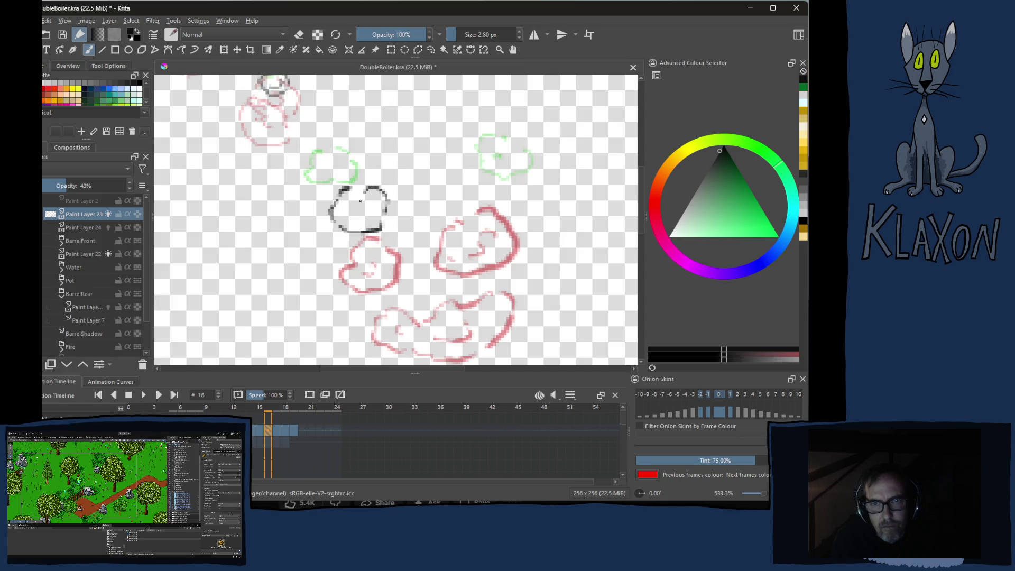
pyautogui.moveTo(482, 168)
pyautogui.mouseDown()
pyautogui.moveTo(468, 208)
pyautogui.moveTo(529, 224)
pyautogui.moveTo(516, 178)
pyautogui.moveTo(498, 173)
pyautogui.moveTo(488, 206)
pyautogui.moveTo(508, 195)
pyautogui.mouseUp()
# On frame 18, draw small puffs above the left and right onion-skin clouds
pyautogui.press('.')
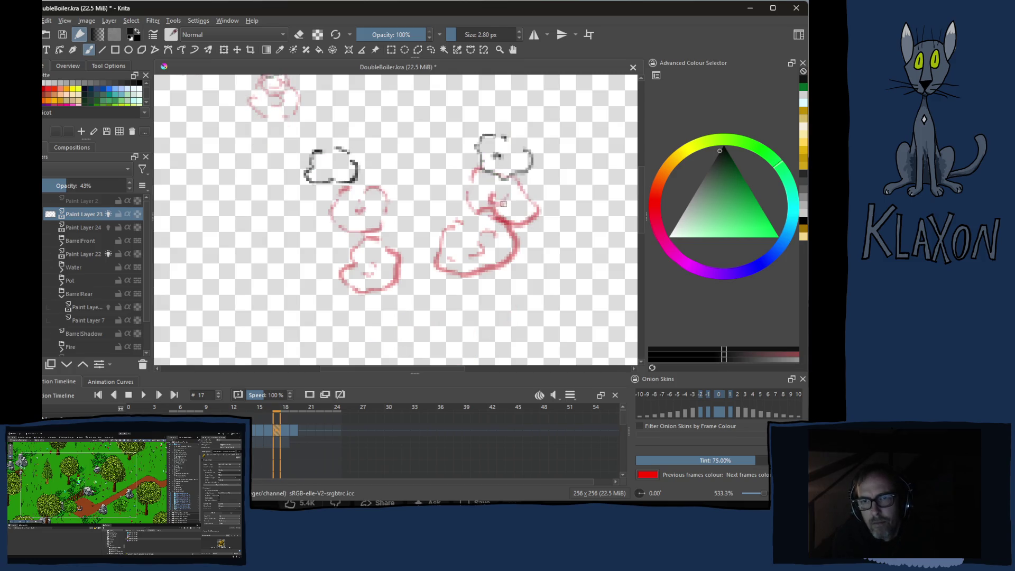
pyautogui.press('.')
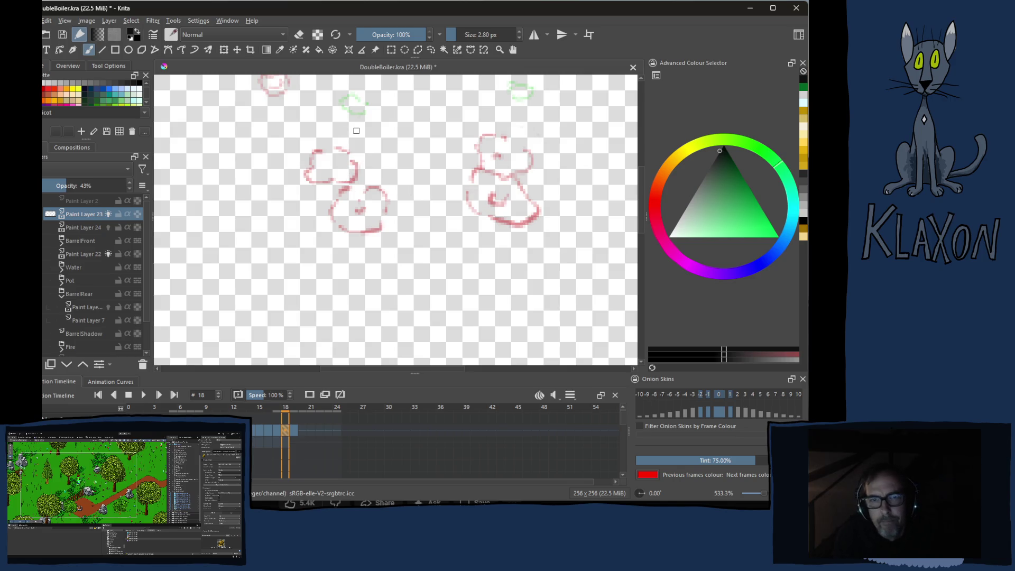
pyautogui.moveTo(345, 122)
pyautogui.mouseDown()
pyautogui.moveTo(325, 133)
pyautogui.moveTo(351, 141)
pyautogui.moveTo(352, 121)
pyautogui.mouseUp()
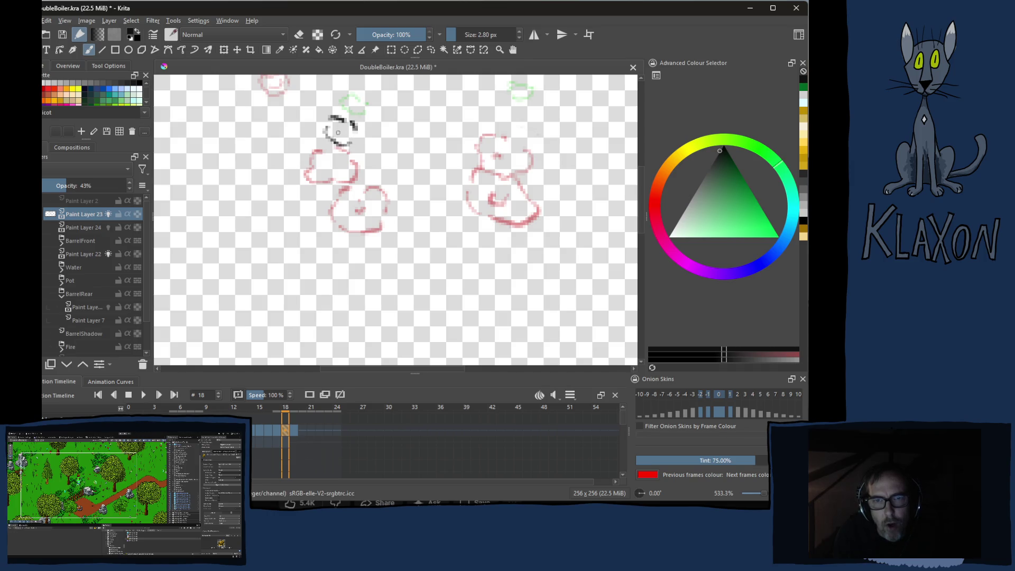
pyautogui.moveTo(521, 110)
pyautogui.mouseDown()
pyautogui.moveTo(506, 116)
pyautogui.moveTo(520, 134)
pyautogui.moveTo(531, 125)
pyautogui.moveTo(514, 118)
pyautogui.moveTo(522, 127)
pyautogui.mouseUp()
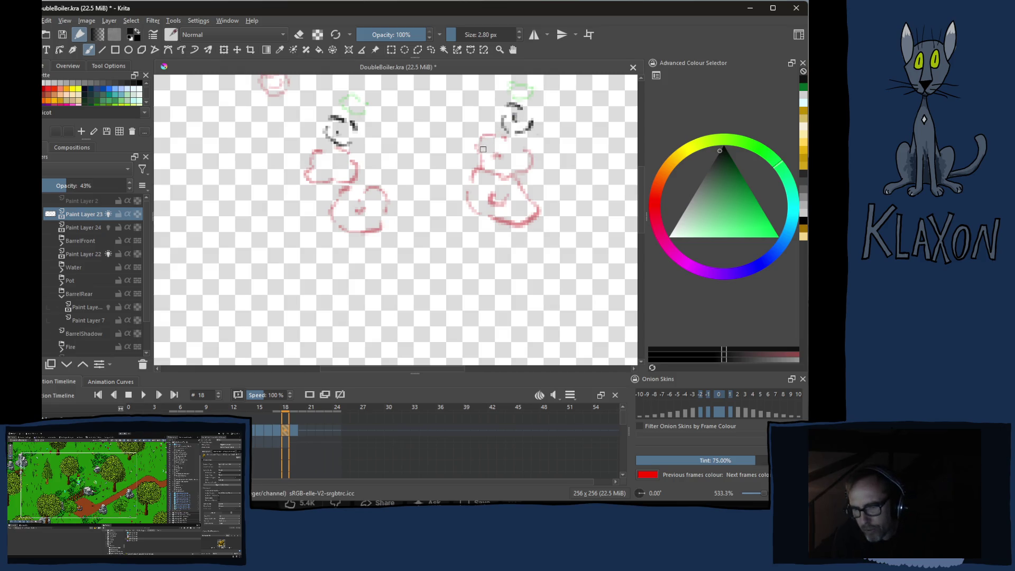
pyautogui.press('Right')
pyautogui.press('Right')
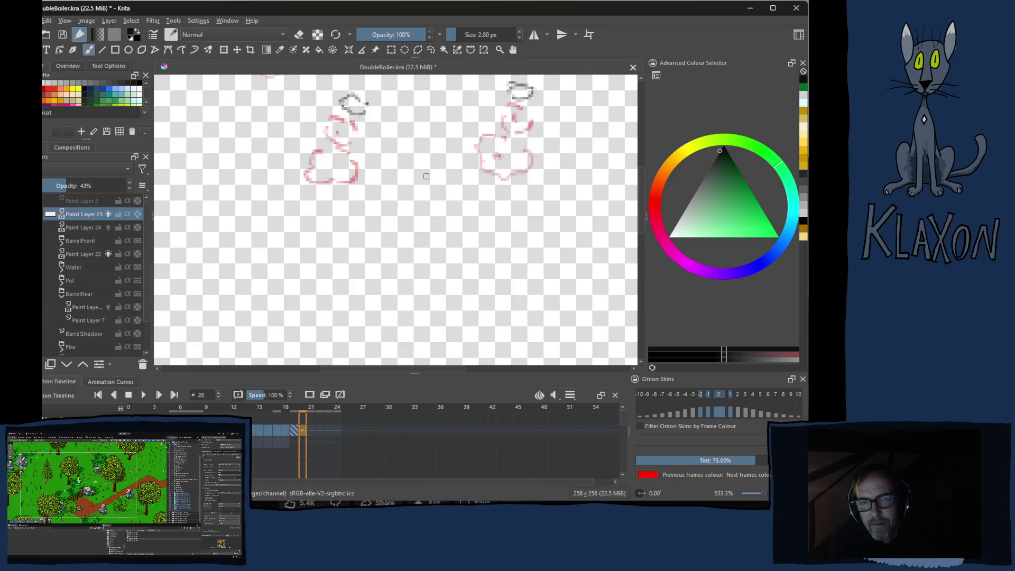
pyautogui.moveTo(395, 159); pyautogui.dragTo(386, 219)
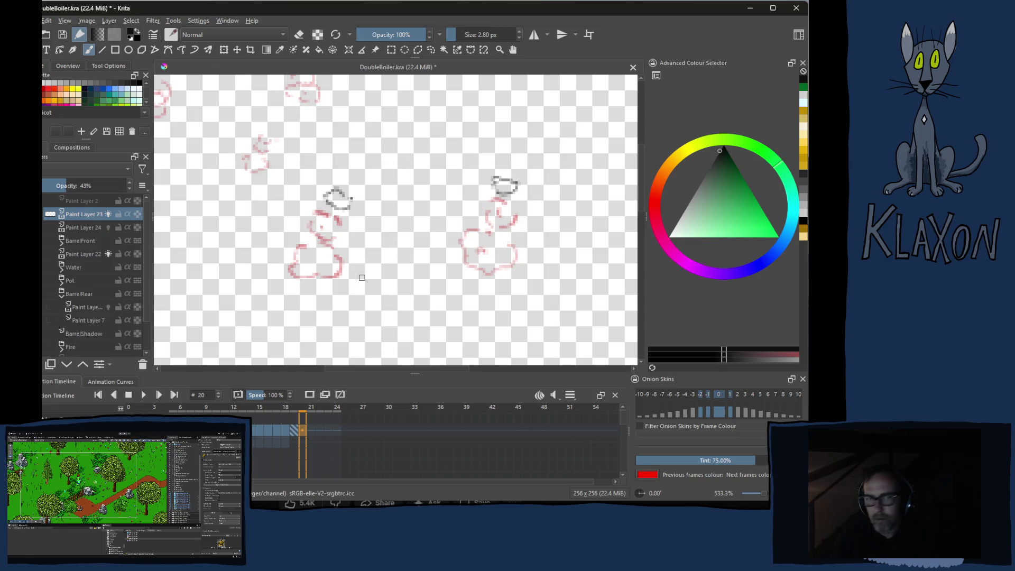
# Save DoubleBoiler.kra with Ctrl+S
pyautogui.keyDown('ctrl'); pyautogui.click(356, 253); pyautogui.keyUp('ctrl')
pyautogui.hotkey('ctrl', 's')
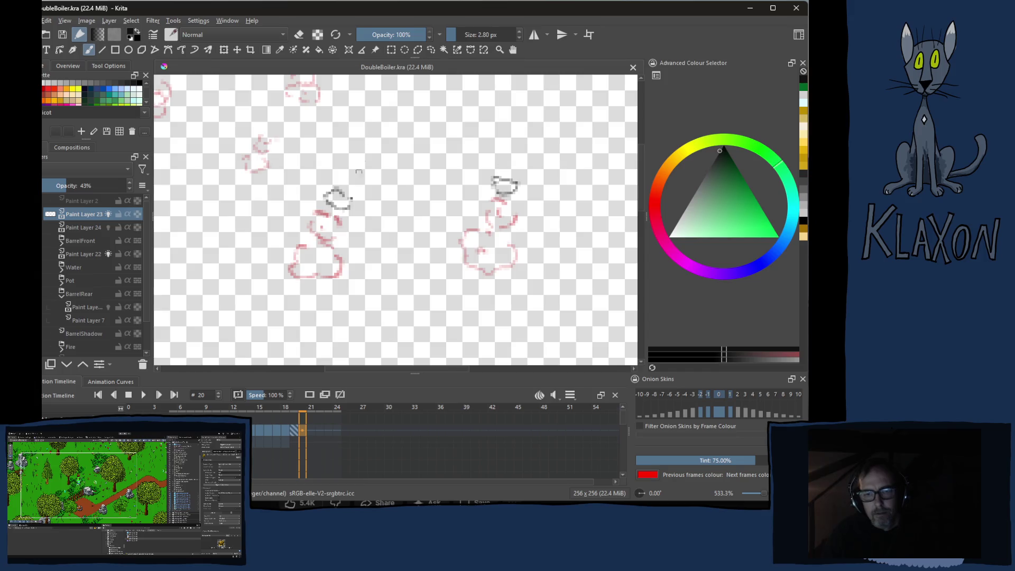
# Step back a few frames, show all the other layers again and centre the barrel
pyautogui.scroll(-1, 438, 336)
pyautogui.press('Left')
pyautogui.press('Left')
pyautogui.press('Left')
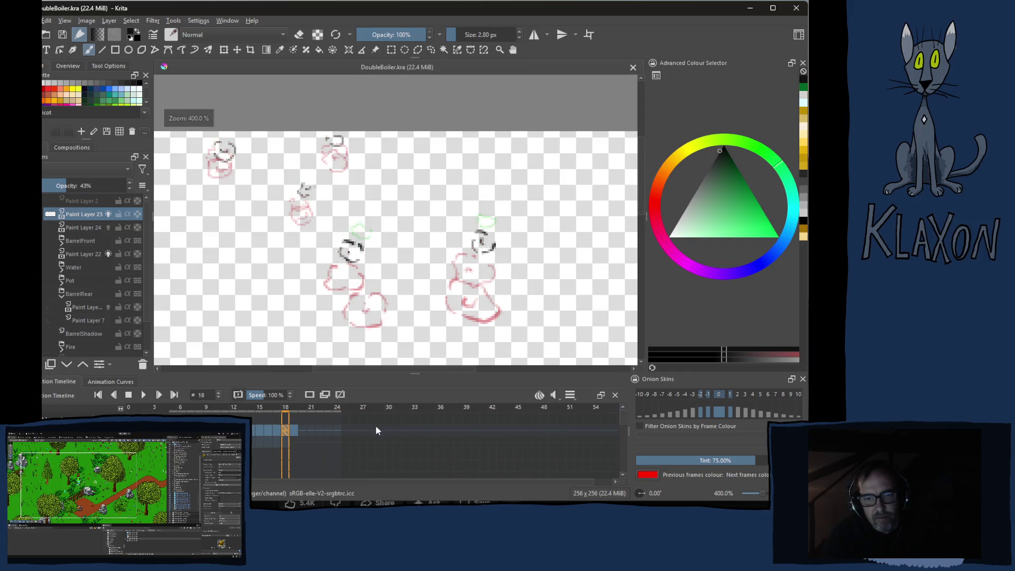
pyautogui.press('-')
pyautogui.press('Left')
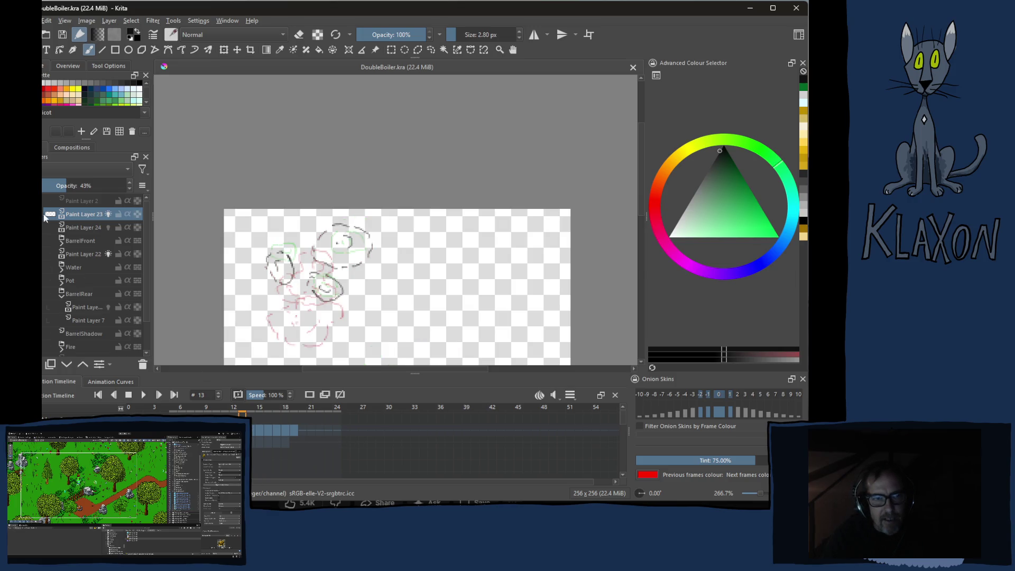
pyautogui.rightClick(76, 222)
pyautogui.moveTo(133, 385)
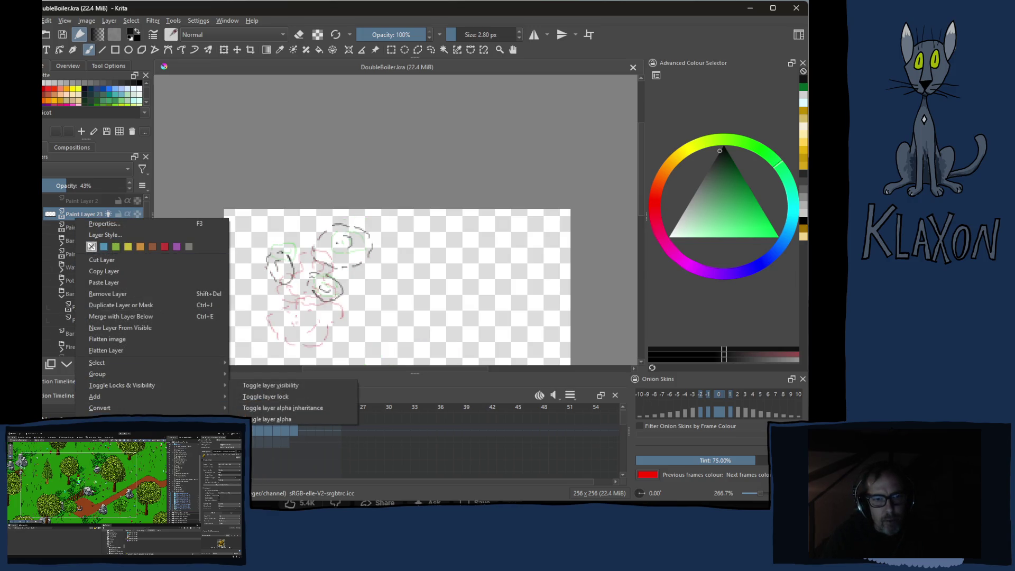
pyautogui.click(275, 383)
pyautogui.scroll(-2, 311, 313)
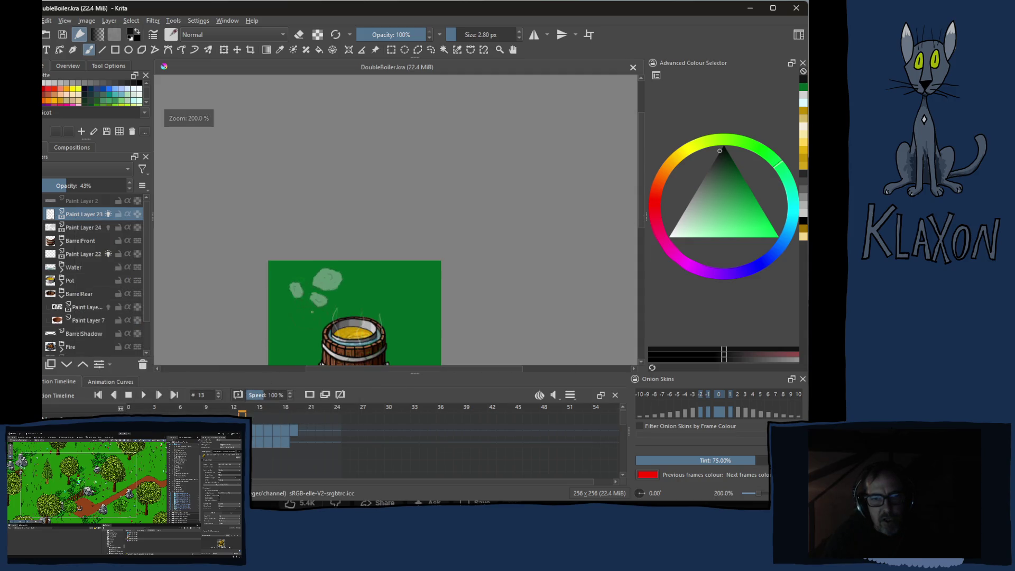
pyautogui.rightClick(336, 290)
pyautogui.click(206, 302)
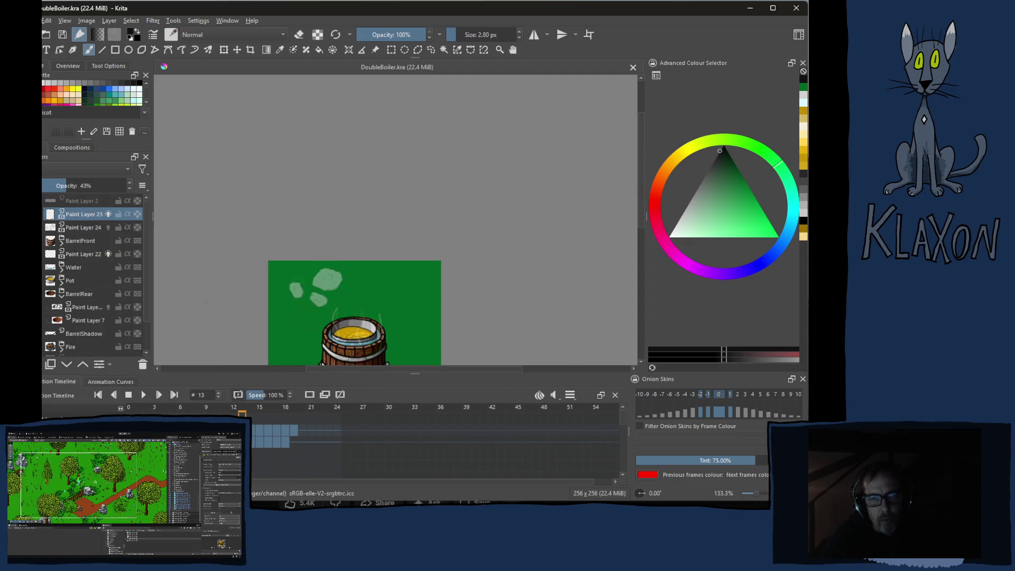
pyautogui.moveTo(298, 338); pyautogui.dragTo(330, 212)
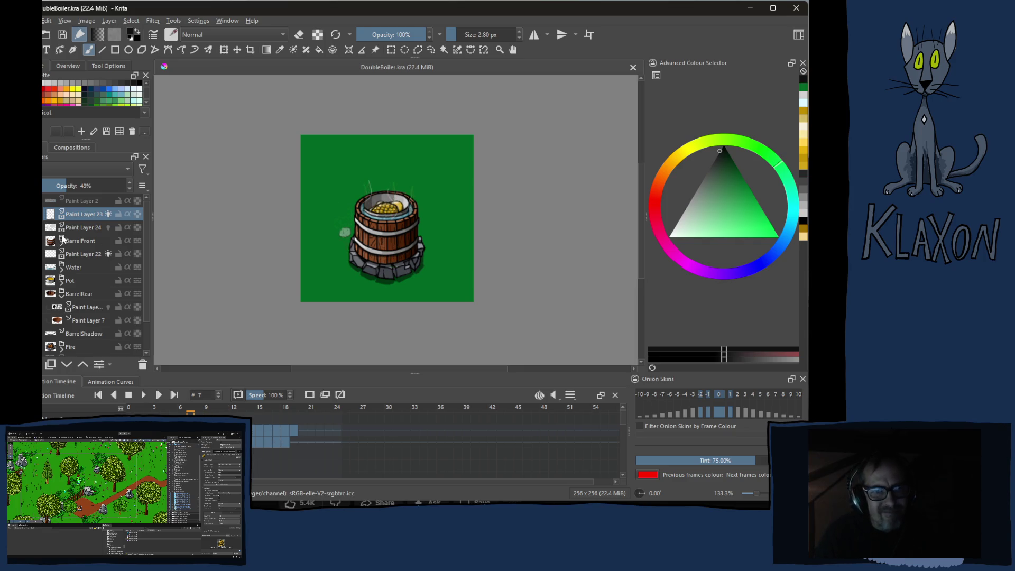
# Flip between frames 7, 8 and 9 to compare the onion-skinned puffs, ending on frame 9
pyautogui.moveTo(43, 231)
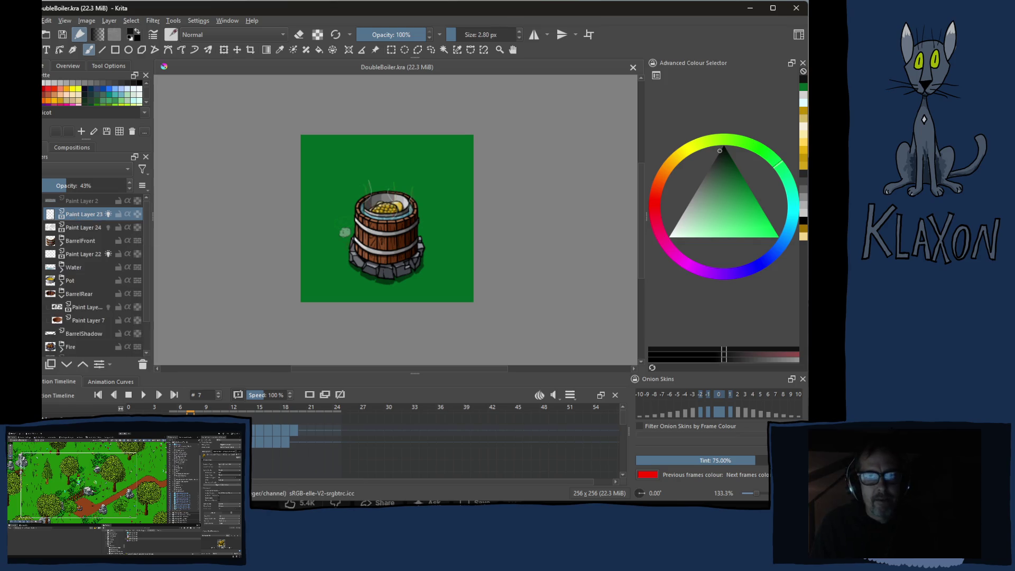
pyautogui.scroll(7, 389, 251)
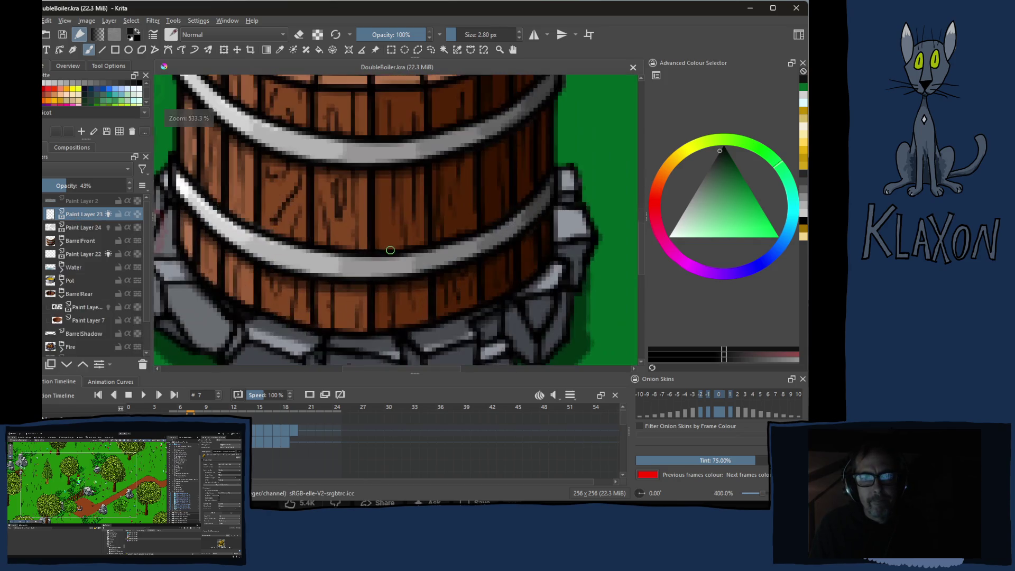
pyautogui.press('Right')
pyautogui.press('Right')
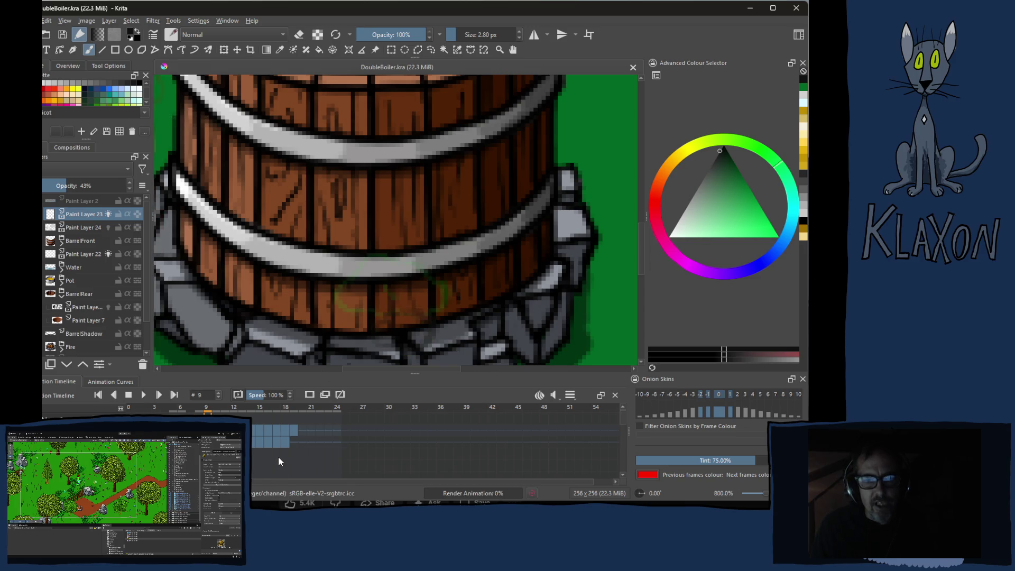
pyautogui.press('Left')
pyautogui.press('Left')
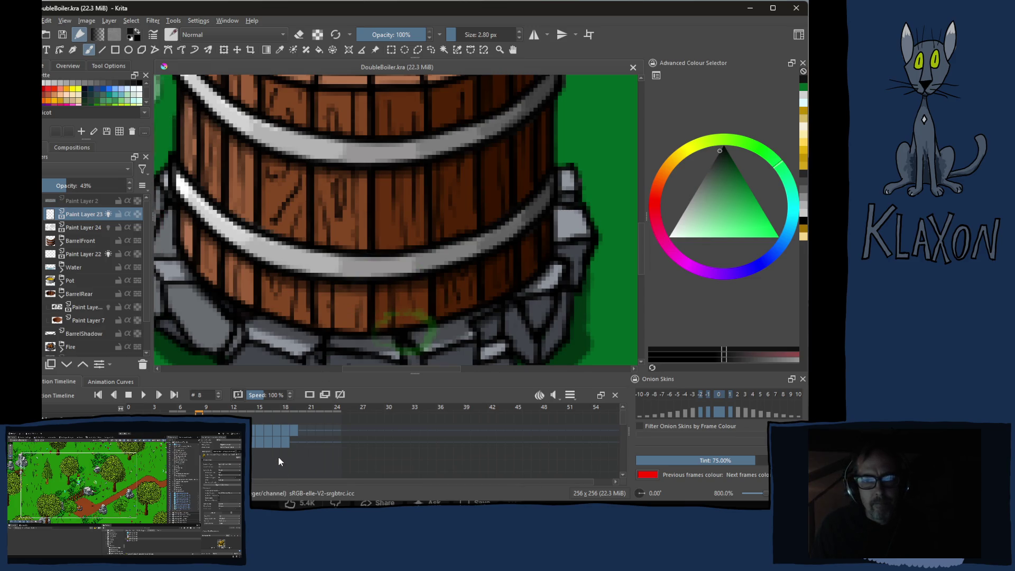
pyautogui.press('Right')
pyautogui.press('Right')
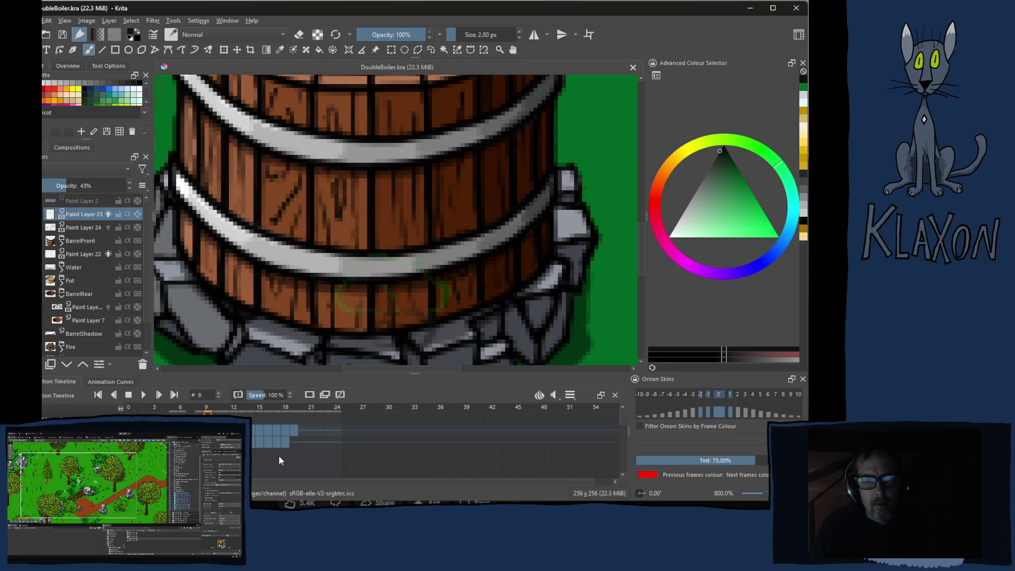
pyautogui.press('Right')
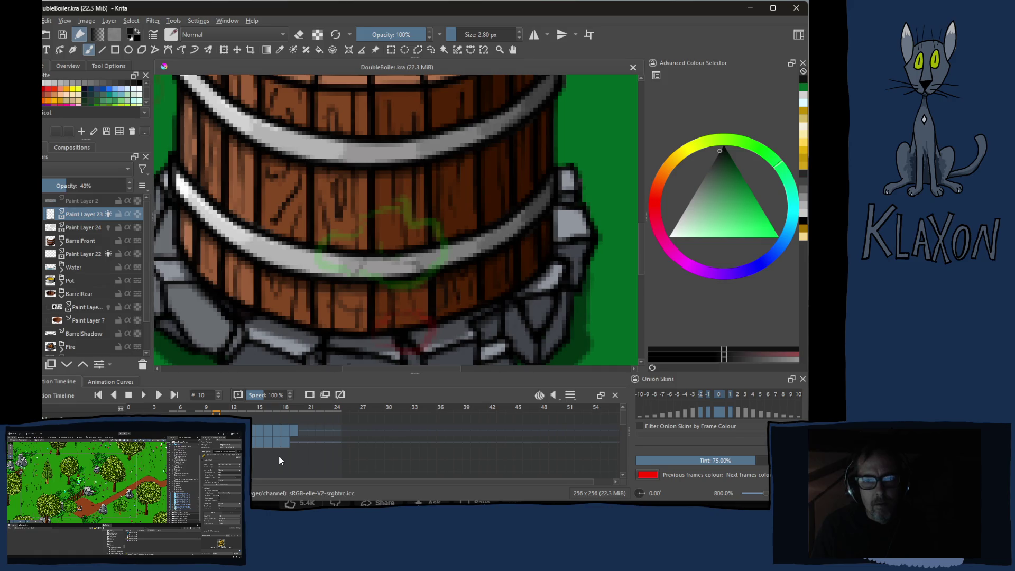
pyautogui.press('Left')
pyautogui.press('Left')
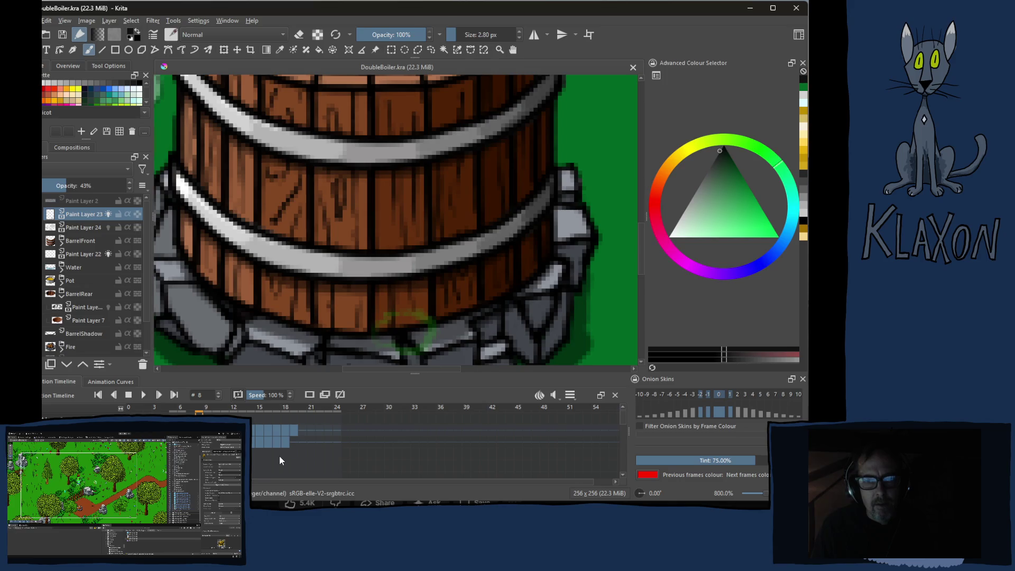
pyautogui.press('Right')
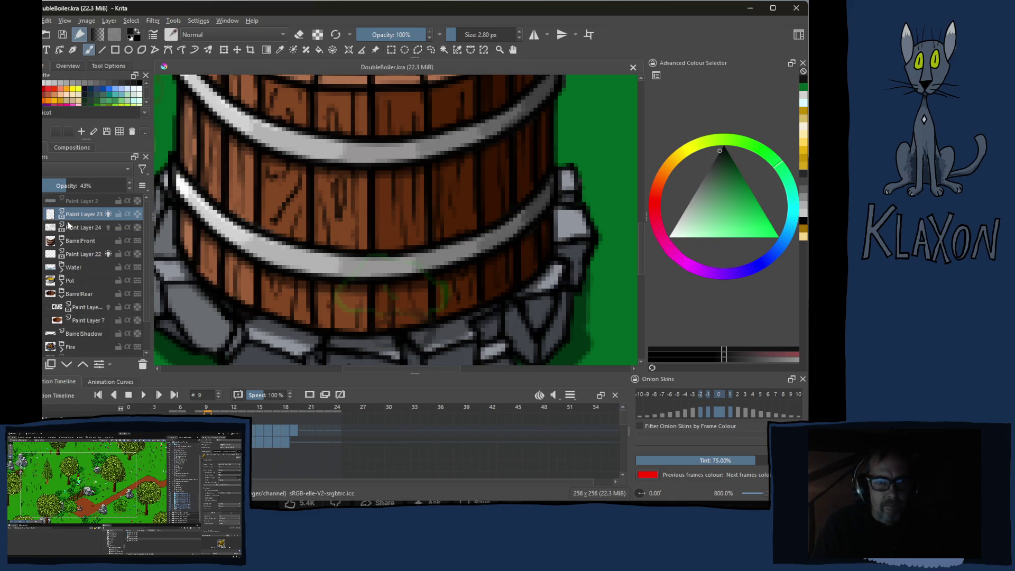
pyautogui.rightClick(72, 216)
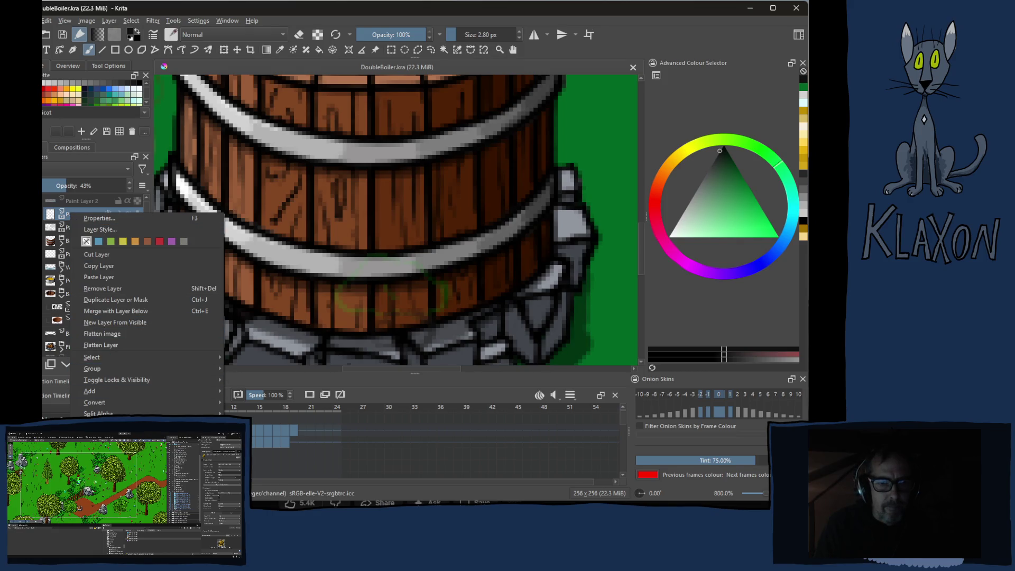
pyautogui.click(96, 425)
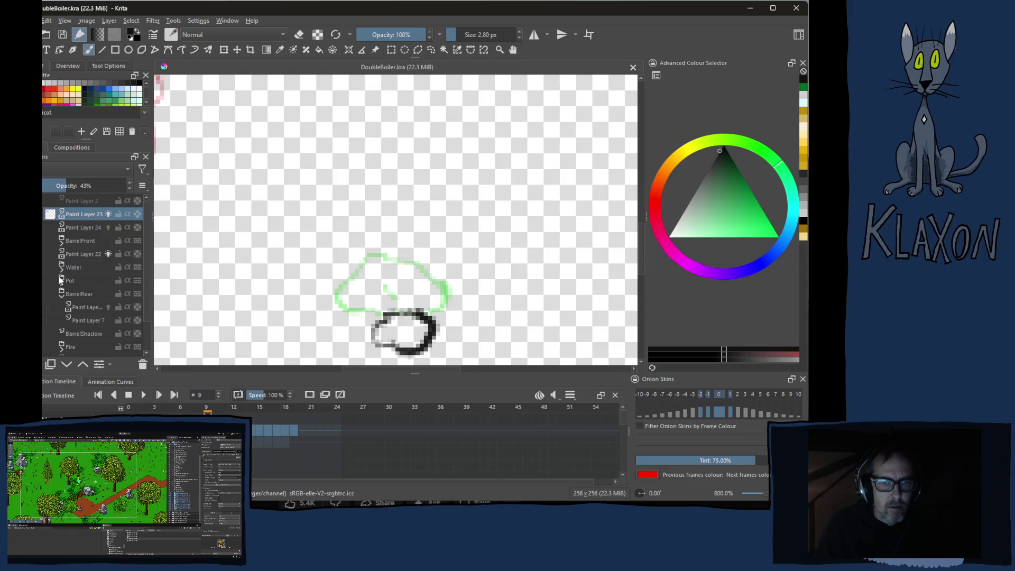
pyautogui.keyDown('ctrl'); pyautogui.click(83, 227); pyautogui.keyUp('ctrl')
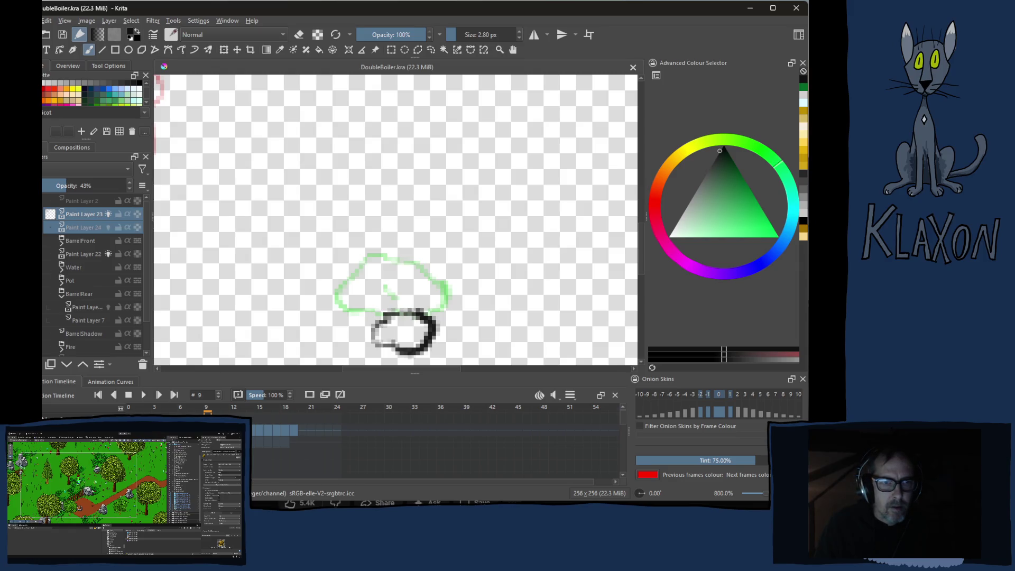
pyautogui.click(77, 220)
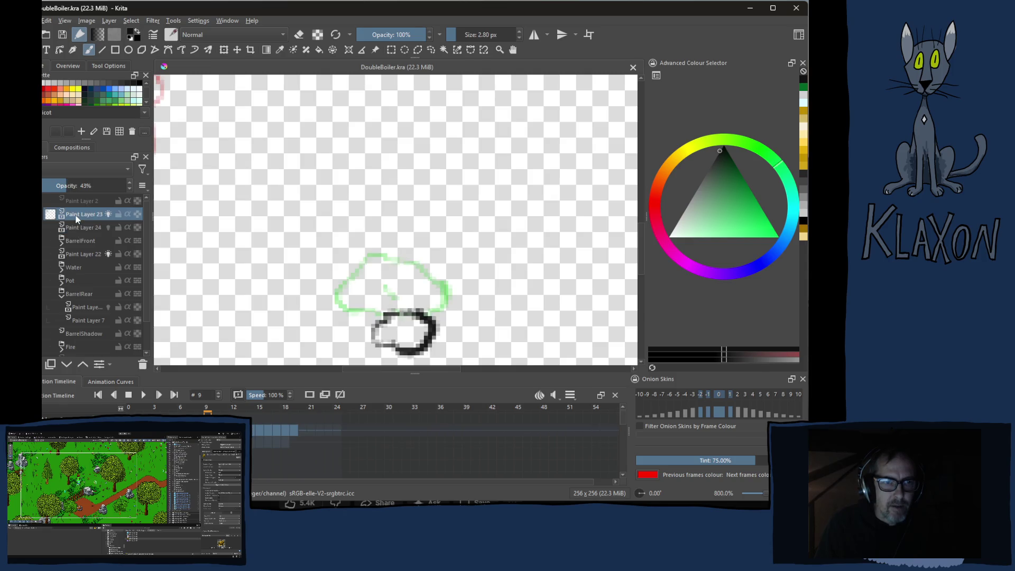
pyautogui.click(80, 224)
pyautogui.click(81, 217)
pyautogui.scroll(-3, 317, 253)
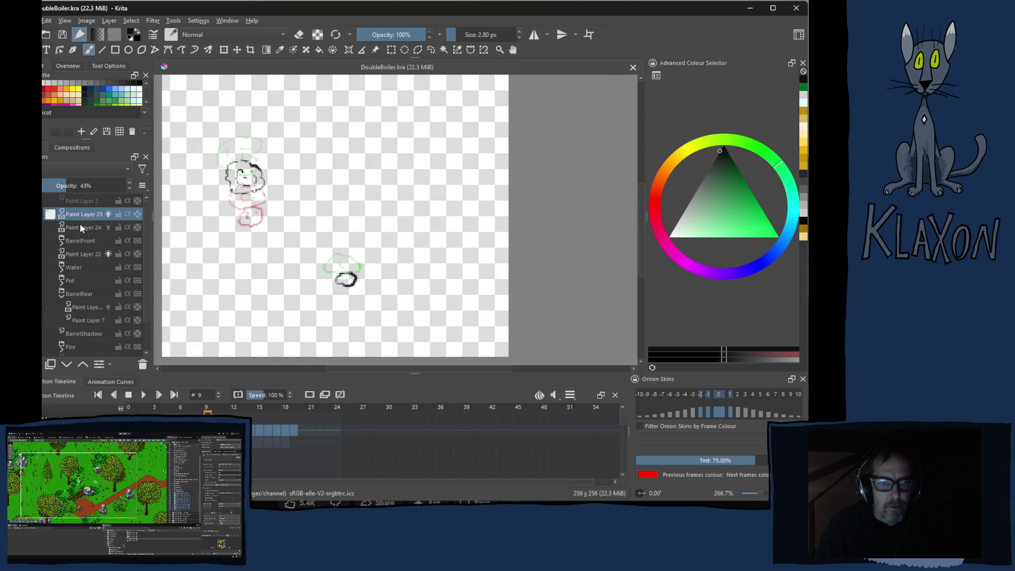
pyautogui.rightClick(71, 212)
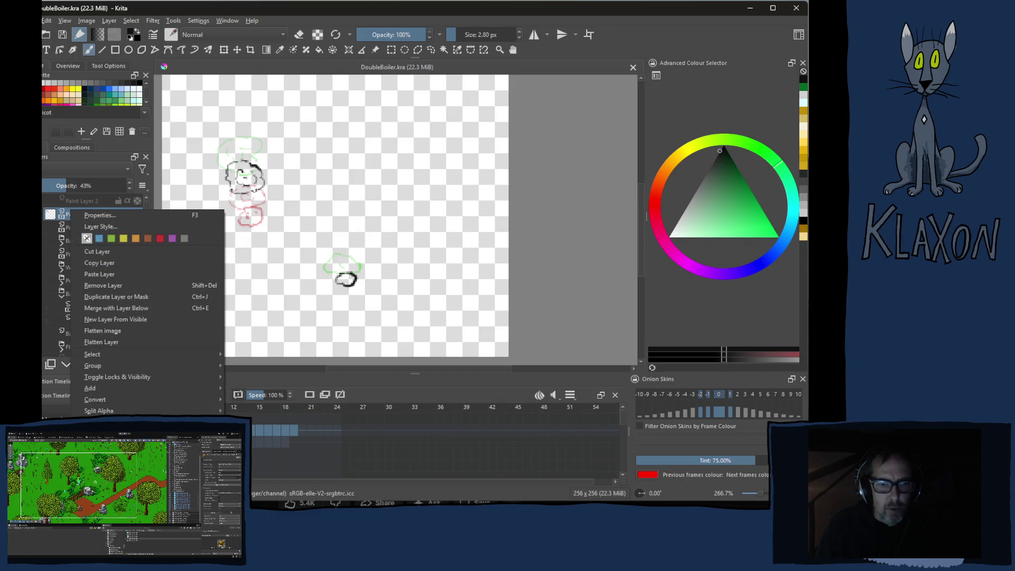
pyautogui.press('Escape')
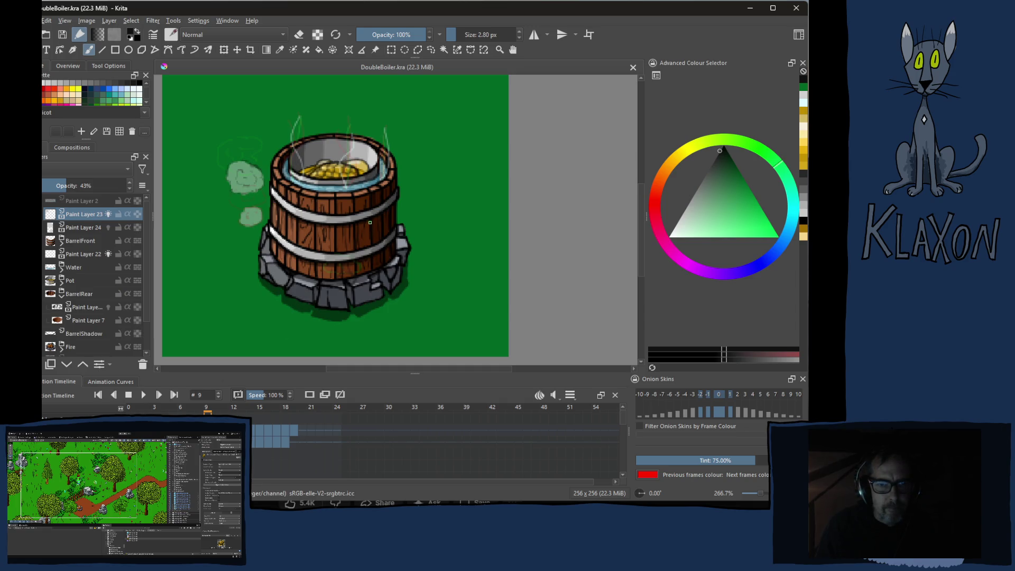
pyautogui.scroll(2, 370, 223)
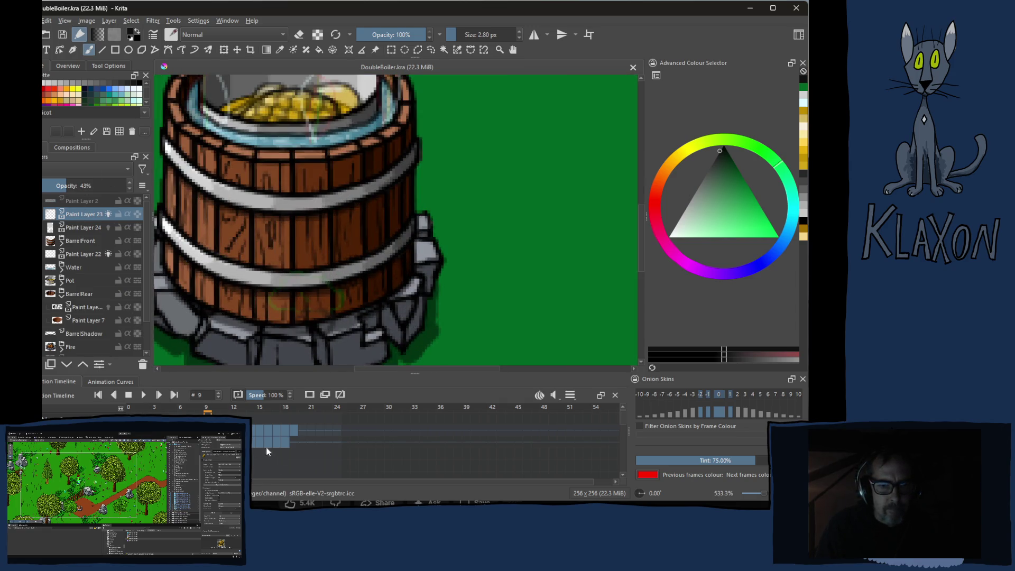
pyautogui.press('Left')
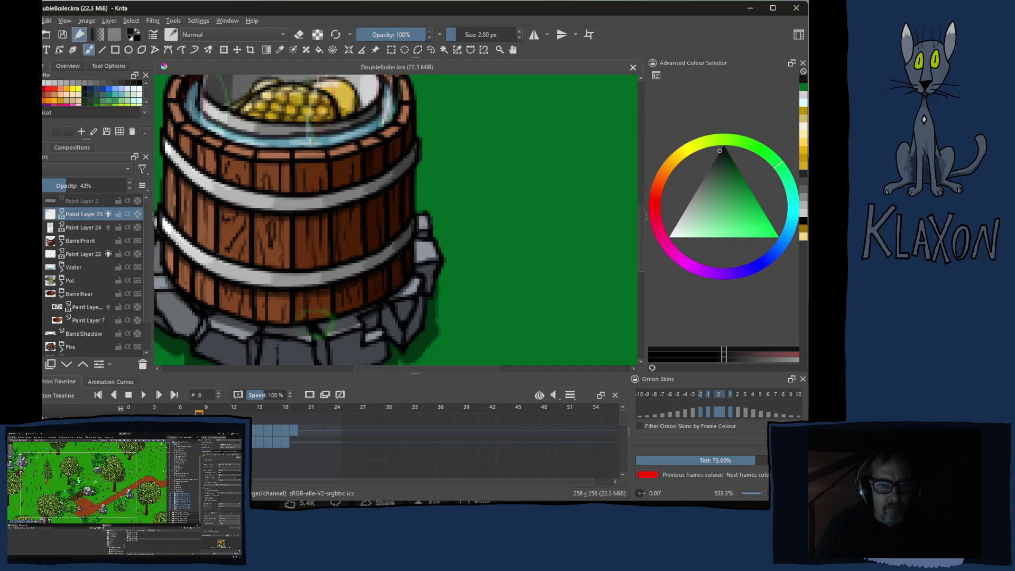
pyautogui.press('Right')
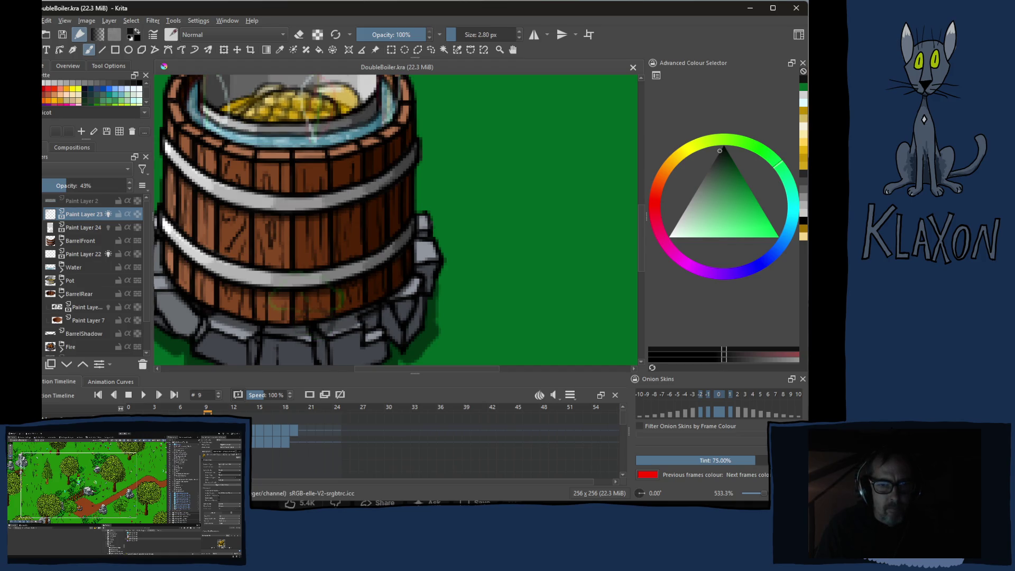
pyautogui.scroll(3, 323, 305)
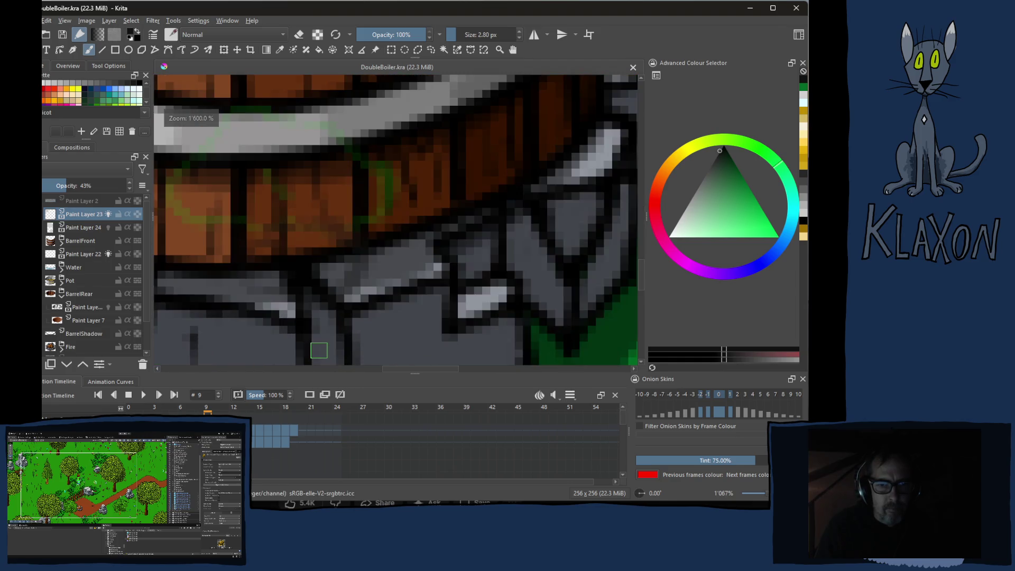
pyautogui.scroll(-1, 324, 326)
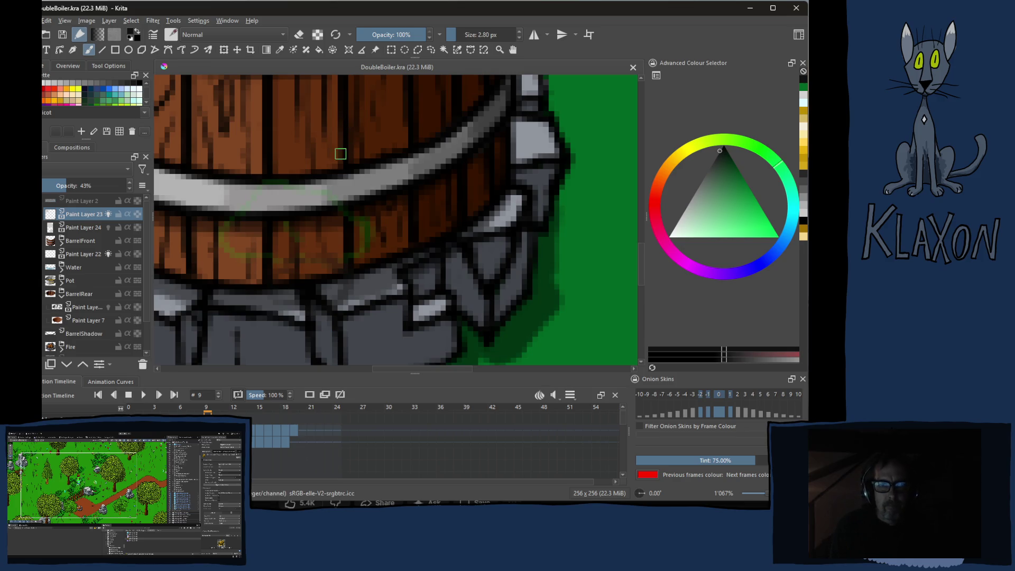
# Sample a light colour from the canvas, undo the stray peach stroke and switch to Paint Layer 24
pyautogui.rightClick(308, 251)
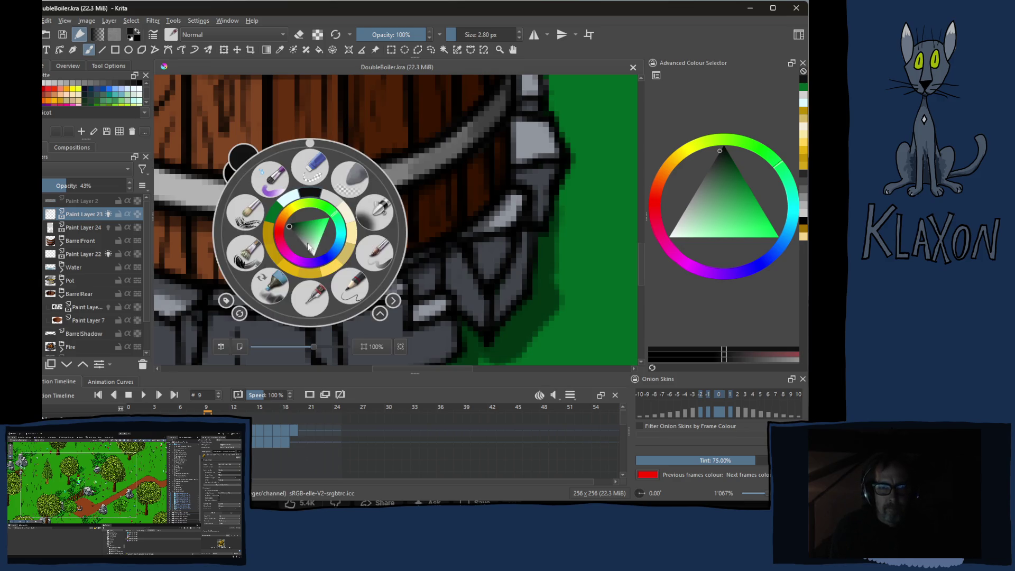
pyautogui.click(330, 198)
pyautogui.moveTo(317, 245)
pyautogui.mouseDown()
pyautogui.moveTo(312, 265)
pyautogui.moveTo(325, 275)
pyautogui.moveTo(314, 269)
pyautogui.moveTo(288, 286)
pyautogui.moveTo(296, 291)
pyautogui.mouseUp()
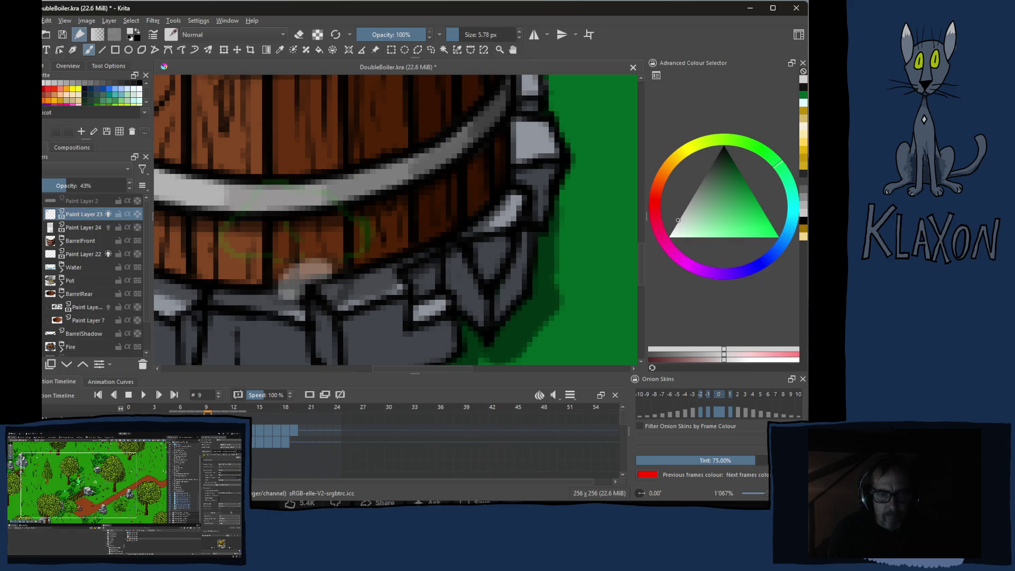
pyautogui.keyDown('ctrl'); pyautogui.click(304, 283); pyautogui.keyUp('ctrl')
pyautogui.hotkey('ctrl', 'z')
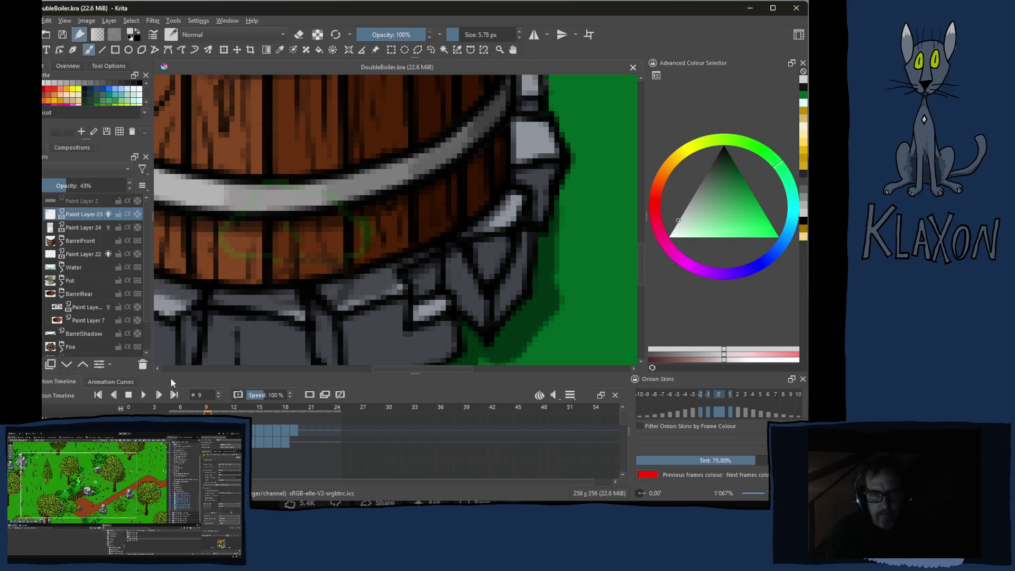
pyautogui.press('pagedown')
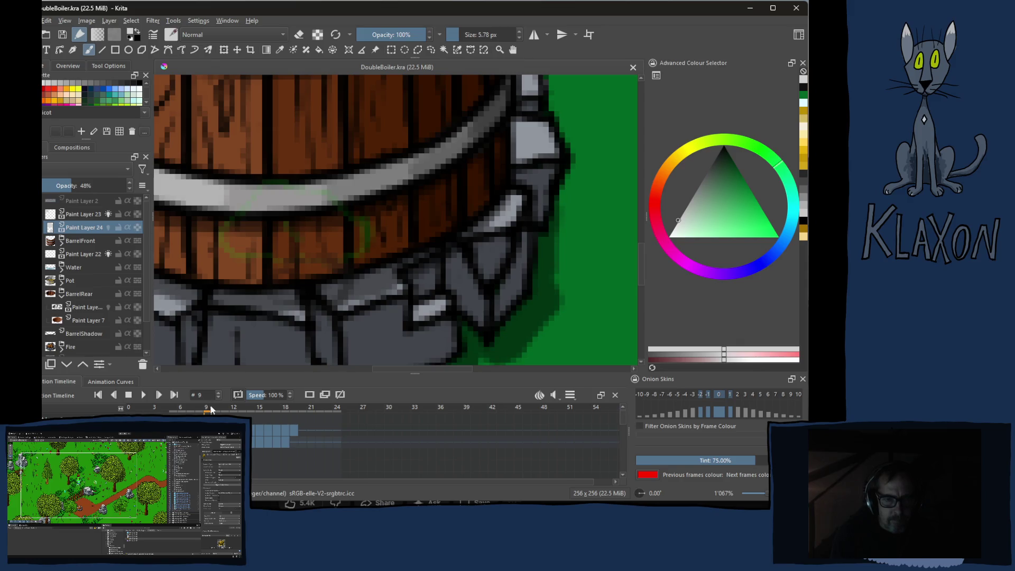
# Paint pale steam-puff strokes over the barrel hoop on frame 9
pyautogui.press('Left')
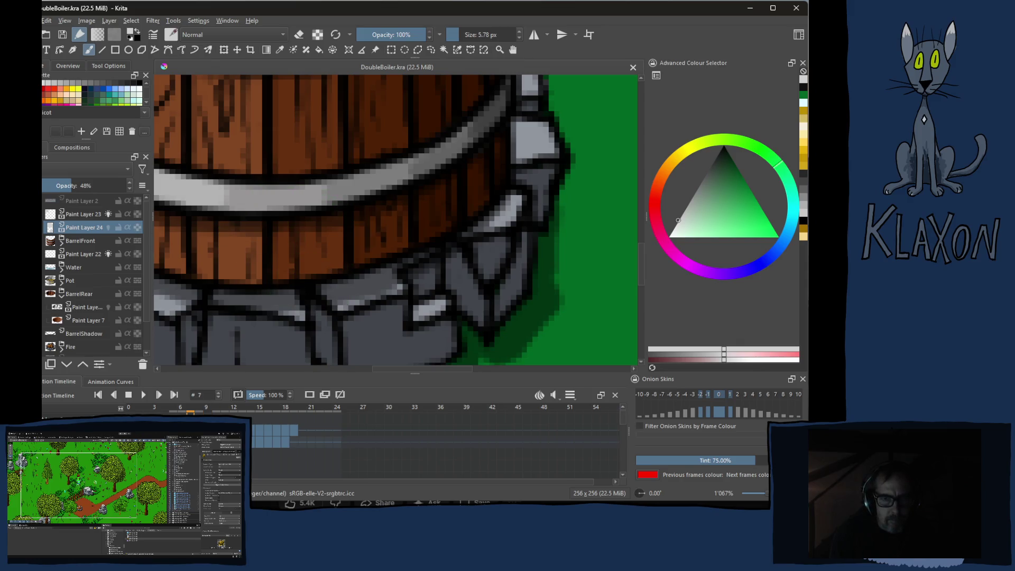
pyautogui.press('Right')
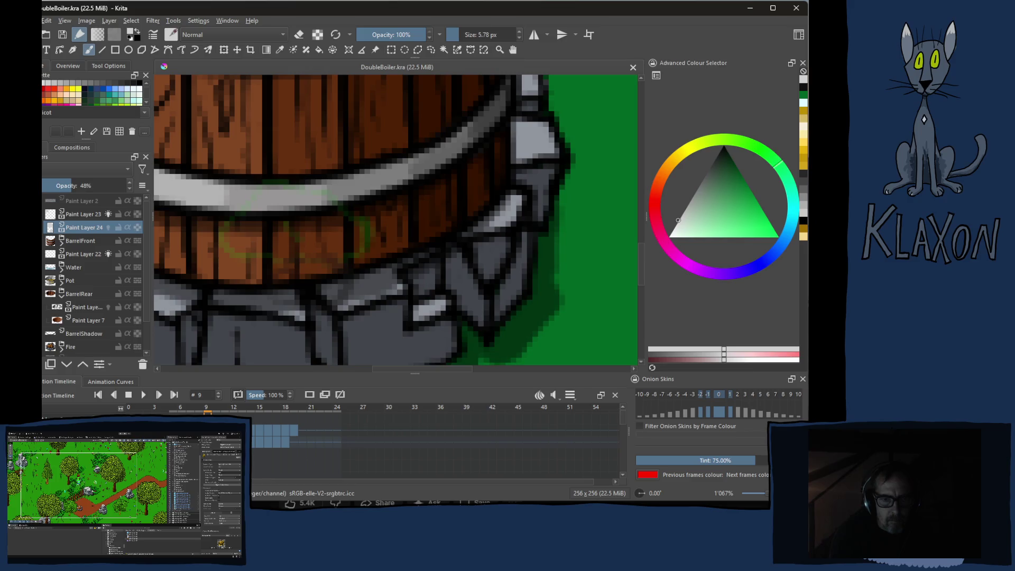
pyautogui.moveTo(295, 288)
pyautogui.mouseDown()
pyautogui.moveTo(301, 272)
pyautogui.moveTo(292, 286)
pyautogui.moveTo(322, 287)
pyautogui.moveTo(328, 272)
pyautogui.moveTo(311, 285)
pyautogui.mouseUp()
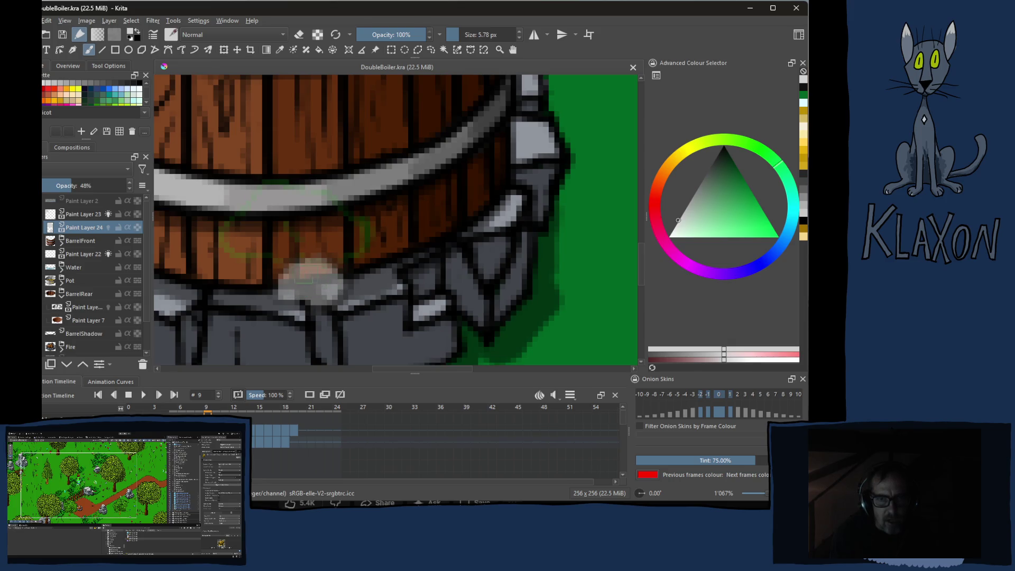
pyautogui.press('Right')
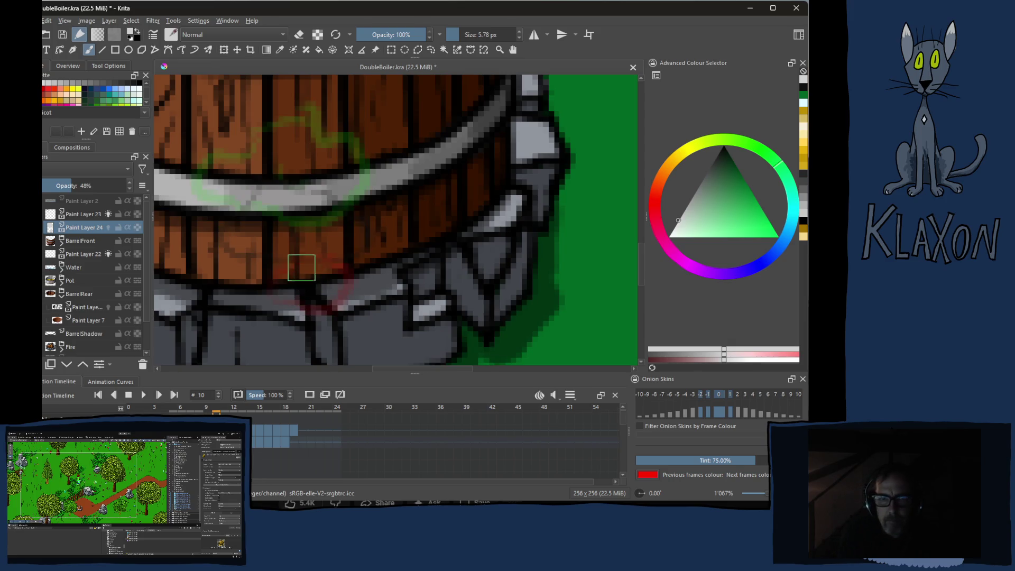
# Paint a pale steam puff over the barrel hoop on frame 10, then advance to frame 12
pyautogui.moveTo(272, 211)
pyautogui.mouseDown()
pyautogui.moveTo(275, 191)
pyautogui.moveTo(241, 240)
pyautogui.moveTo(350, 245)
pyautogui.moveTo(312, 203)
pyautogui.moveTo(275, 203)
pyautogui.moveTo(288, 220)
pyautogui.moveTo(271, 219)
pyautogui.moveTo(290, 141)
pyautogui.moveTo(227, 166)
pyautogui.moveTo(227, 188)
pyautogui.moveTo(251, 201)
pyautogui.moveTo(317, 201)
pyautogui.moveTo(346, 174)
pyautogui.moveTo(306, 148)
pyautogui.moveTo(254, 169)
pyautogui.moveTo(259, 138)
pyautogui.moveTo(287, 170)
pyautogui.moveTo(317, 180)
pyautogui.moveTo(273, 192)
pyautogui.moveTo(326, 189)
pyautogui.mouseUp()
pyautogui.press('.')
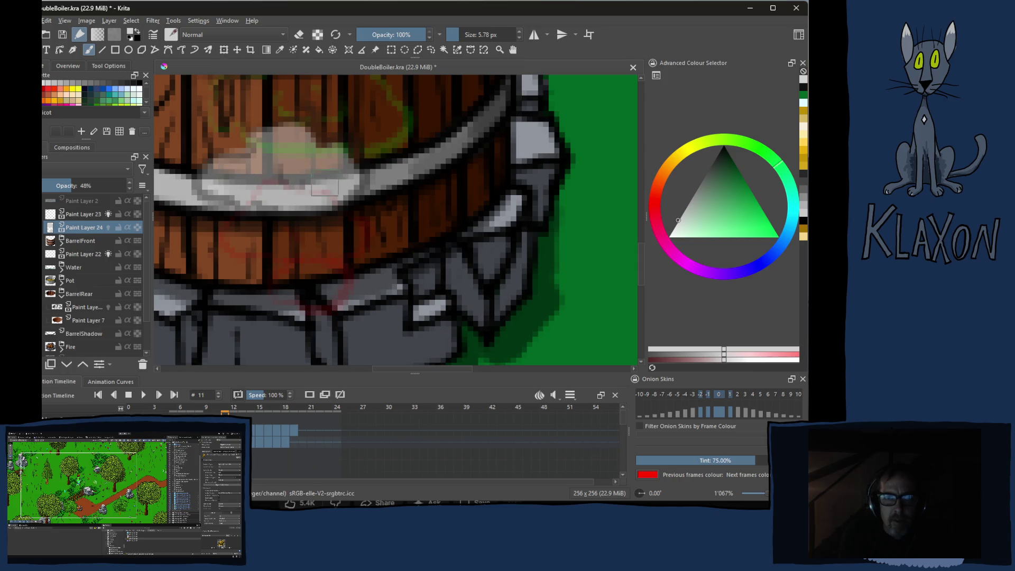
pyautogui.press('Right')
# Reframe the view over the barrel and hide the BarrelFront layer
pyautogui.moveTo(286, 217); pyautogui.dragTo(285, 265)
pyautogui.moveTo(283, 181); pyautogui.dragTo(281, 261)
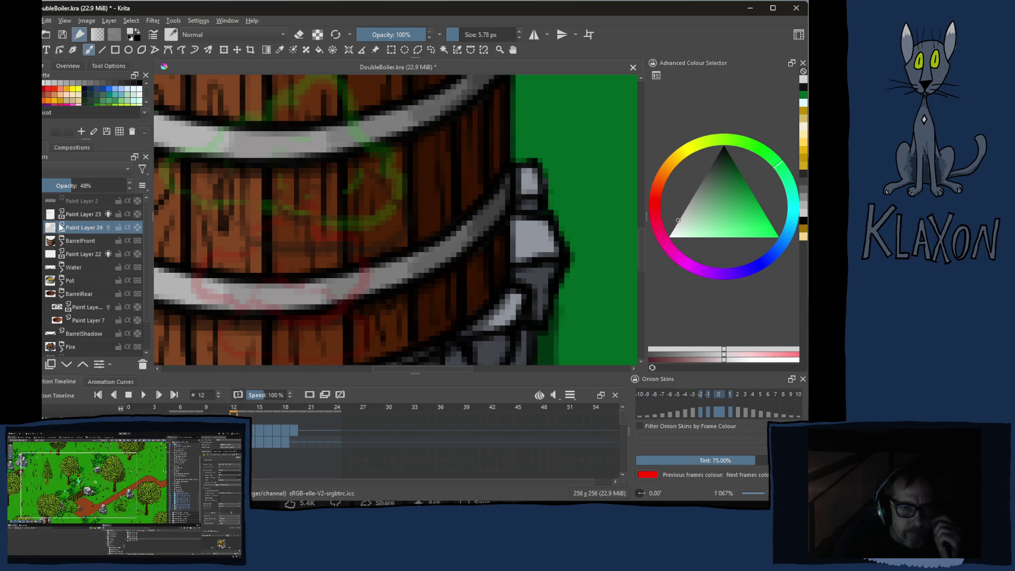
pyautogui.click(45, 240)
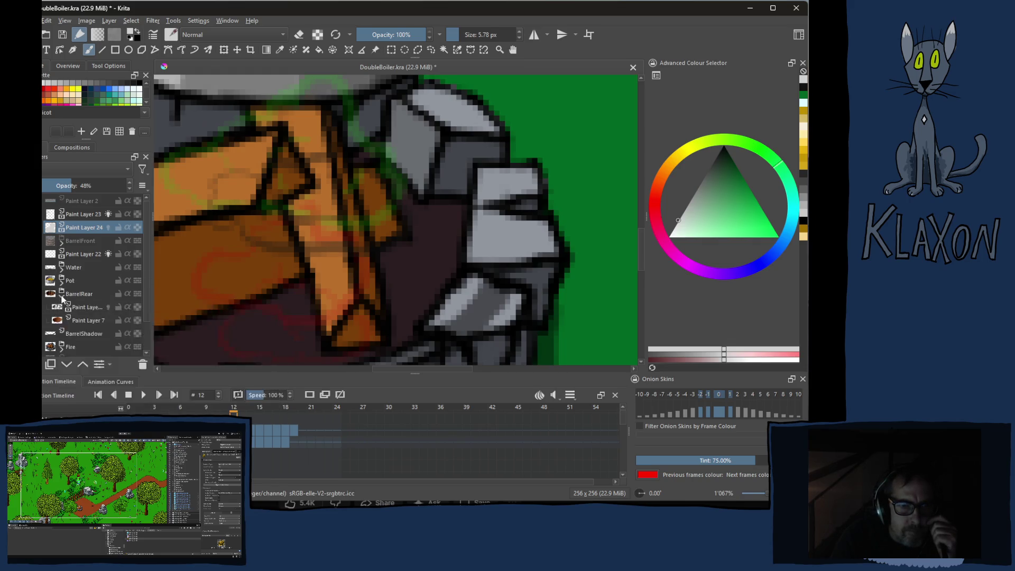
# Collapse the BarrelRear group and hide the Pot, BarrelRear and Fire layers
pyautogui.click(62, 296)
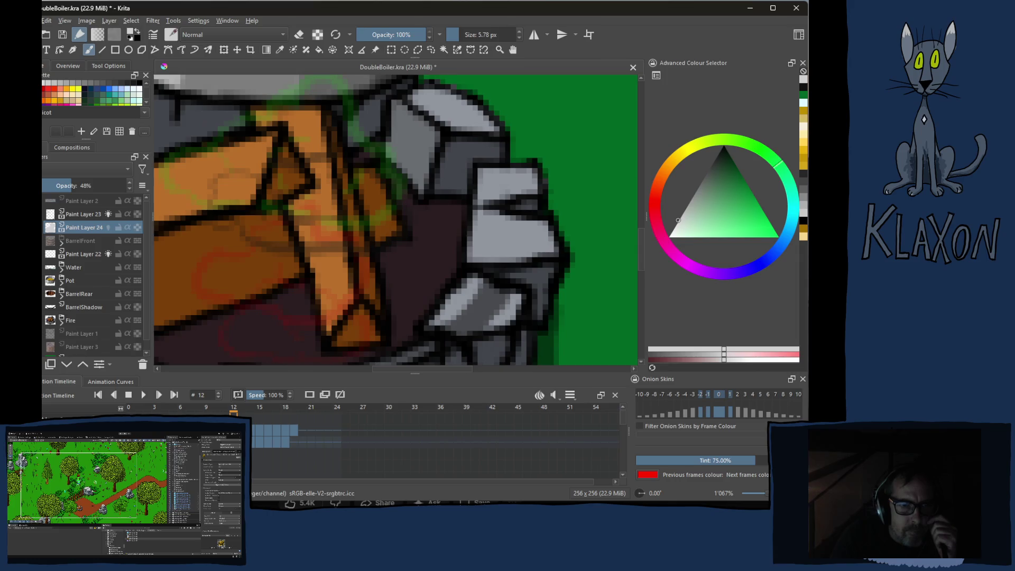
pyautogui.click(43, 280)
pyautogui.click(43, 294)
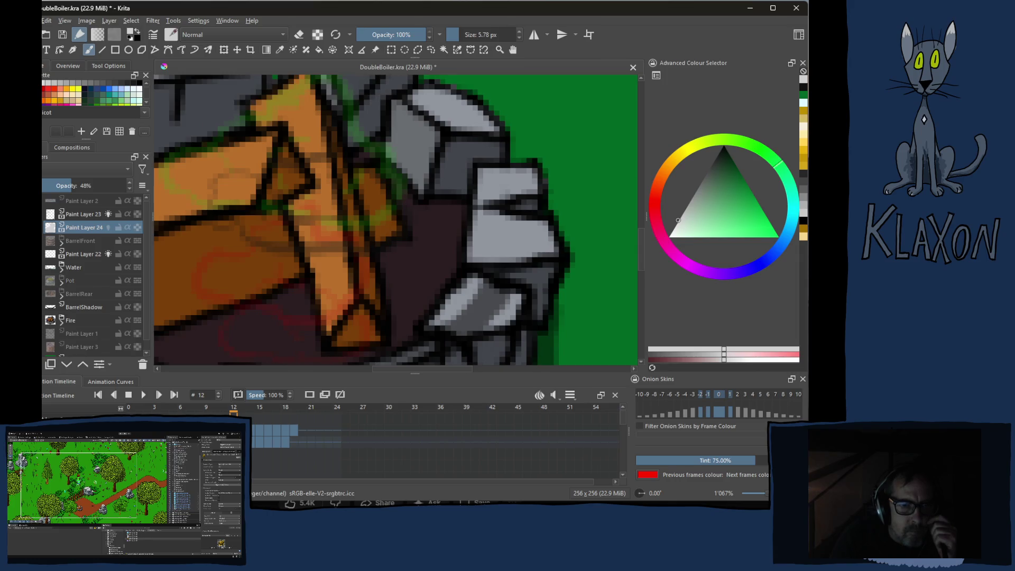
pyautogui.click(43, 320)
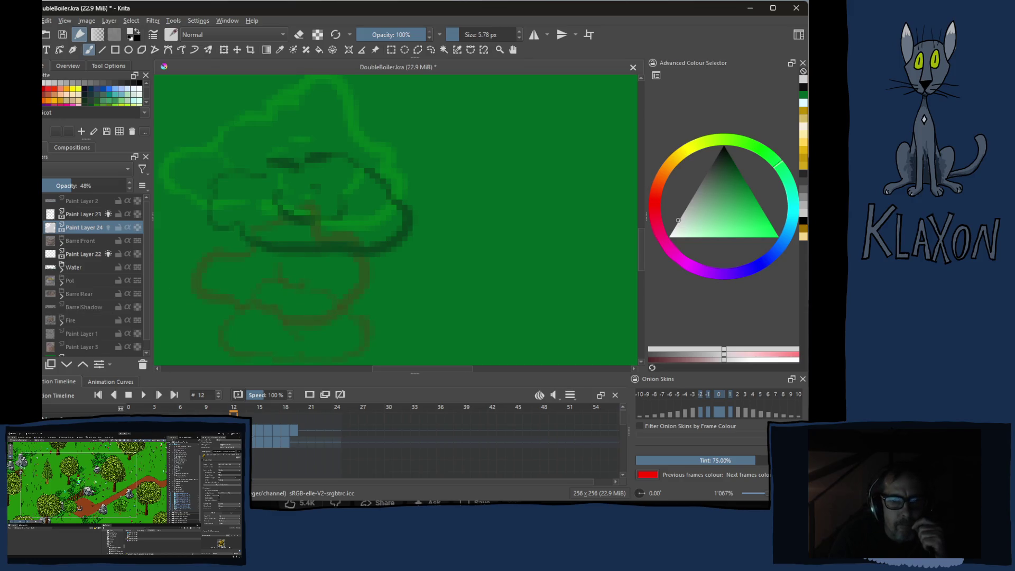
pyautogui.press('Left')
pyautogui.press('Left')
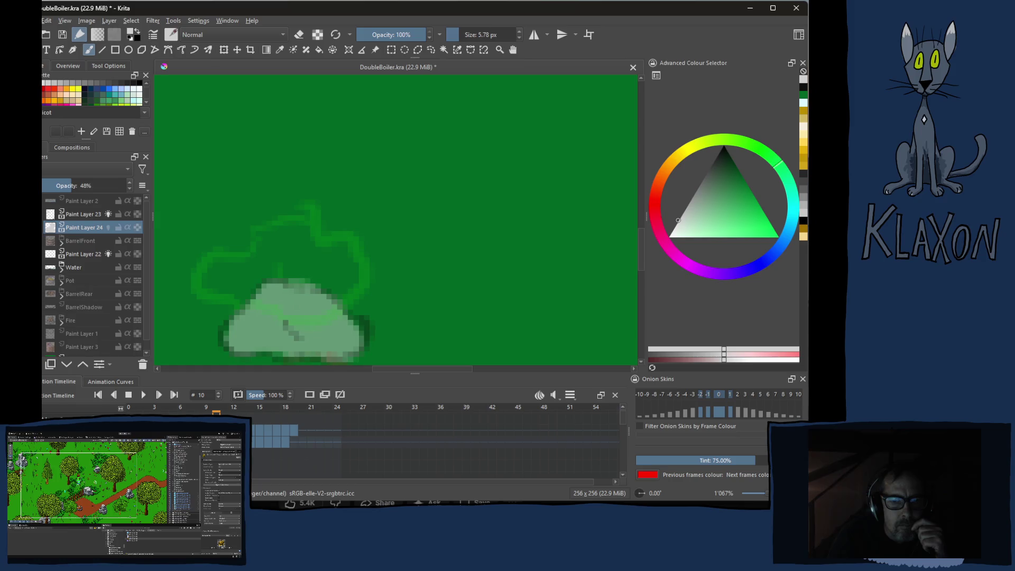
# Darken the frame 11 puff's top edge, then fill light puffs on frames 12 and 13
pyautogui.press('Right')
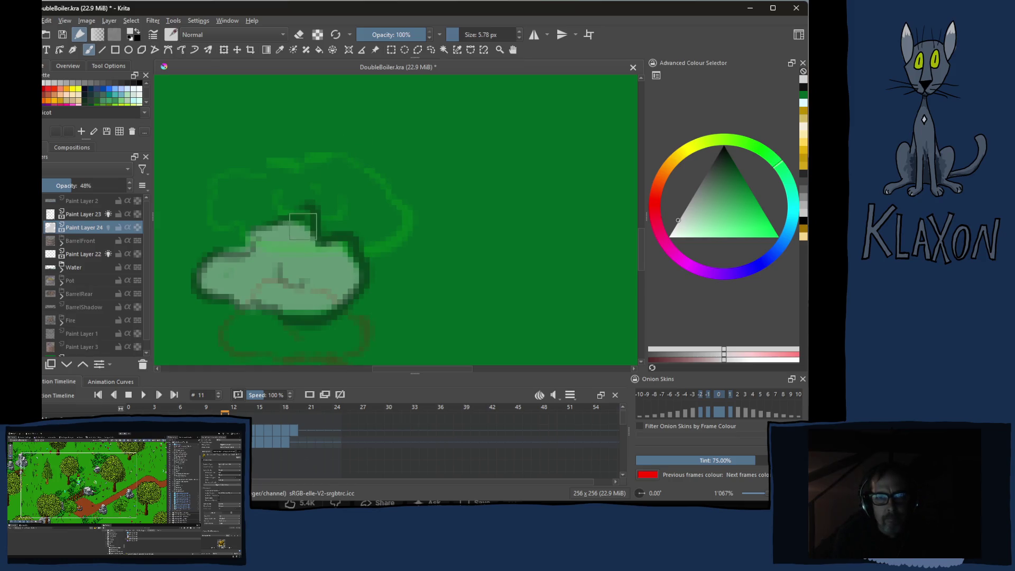
pyautogui.click(306, 221)
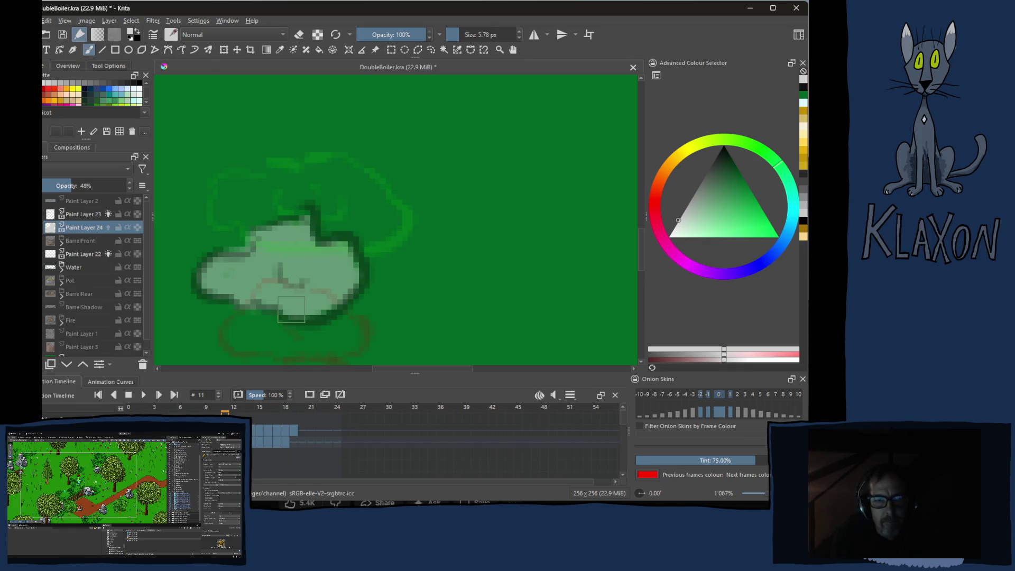
pyautogui.press('.')
pyautogui.moveTo(256, 189)
pyautogui.mouseDown()
pyautogui.moveTo(230, 188)
pyautogui.moveTo(227, 213)
pyautogui.moveTo(252, 212)
pyautogui.moveTo(255, 228)
pyautogui.moveTo(285, 175)
pyautogui.moveTo(312, 185)
pyautogui.moveTo(346, 173)
pyautogui.moveTo(376, 193)
pyautogui.moveTo(393, 233)
pyautogui.moveTo(324, 234)
pyautogui.moveTo(298, 217)
pyautogui.moveTo(327, 201)
pyautogui.moveTo(362, 217)
pyautogui.mouseUp()
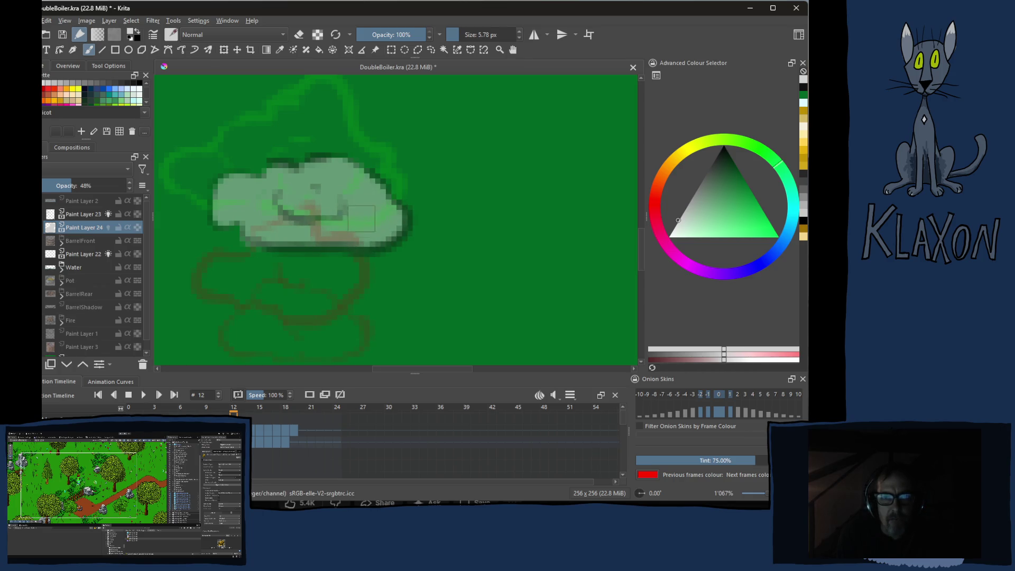
pyautogui.press('.')
pyautogui.moveTo(227, 159)
pyautogui.mouseDown()
pyautogui.moveTo(179, 166)
pyautogui.moveTo(194, 186)
pyautogui.moveTo(232, 190)
pyautogui.moveTo(248, 169)
pyautogui.moveTo(246, 134)
pyautogui.moveTo(288, 124)
pyautogui.moveTo(325, 90)
pyautogui.moveTo(332, 135)
pyautogui.moveTo(385, 179)
pyautogui.moveTo(364, 209)
pyautogui.moveTo(309, 209)
pyautogui.moveTo(251, 191)
pyautogui.moveTo(265, 159)
pyautogui.moveTo(299, 134)
pyautogui.moveTo(307, 166)
pyautogui.moveTo(355, 187)
pyautogui.mouseUp()
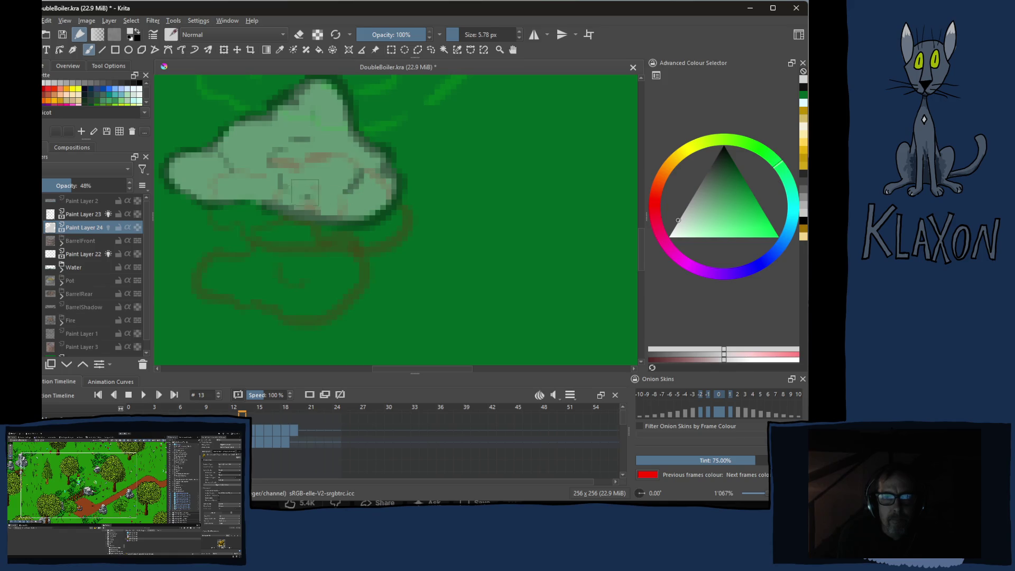
pyautogui.press('Right')
# Hide Paint Layer 22 and Water, and paint an enlarged light puff below the lid rim
pyautogui.scroll(3, 292, 178)
pyautogui.moveTo(293, 179)
pyautogui.mouseDown()
pyautogui.moveTo(288, 201)
pyautogui.moveTo(351, 193)
pyautogui.moveTo(343, 182)
pyautogui.moveTo(330, 191)
pyautogui.mouseUp()
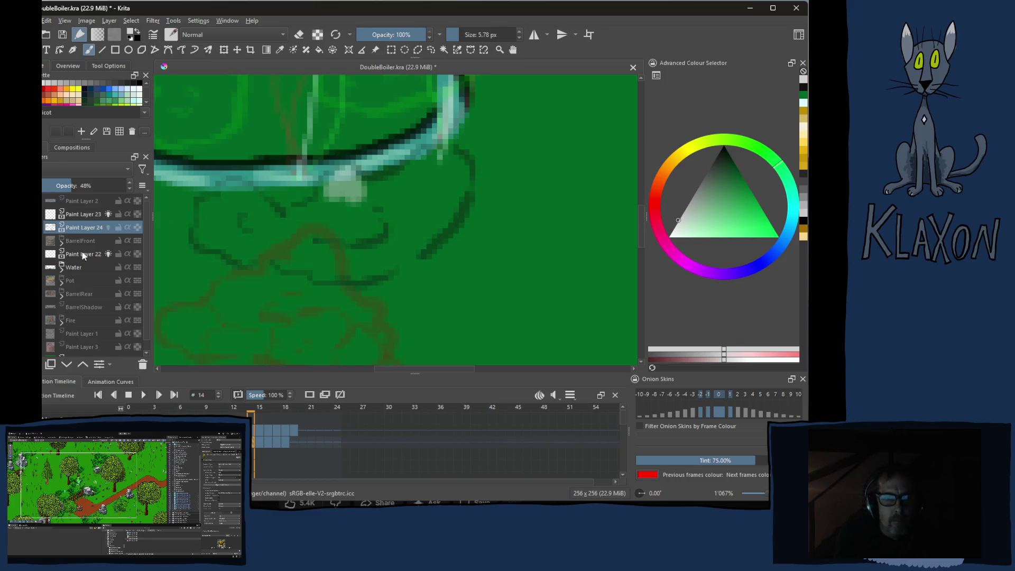
pyautogui.click(45, 254)
pyautogui.click(45, 267)
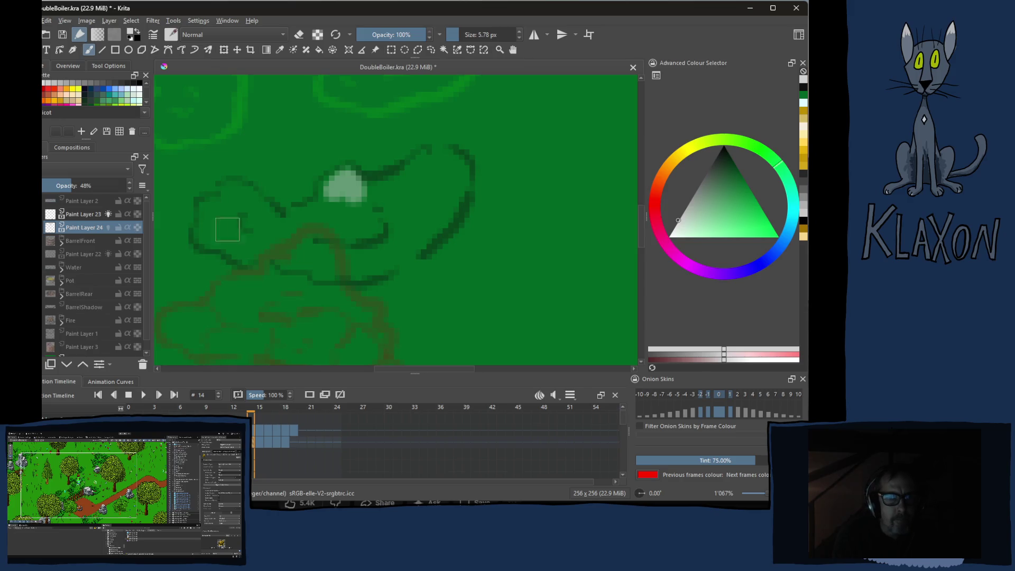
pyautogui.moveTo(333, 177)
pyautogui.mouseDown()
pyautogui.moveTo(324, 202)
pyautogui.moveTo(296, 220)
pyautogui.moveTo(240, 195)
pyautogui.moveTo(206, 219)
pyautogui.moveTo(203, 243)
pyautogui.moveTo(248, 216)
pyautogui.moveTo(227, 241)
pyautogui.moveTo(254, 254)
pyautogui.moveTo(254, 229)
pyautogui.moveTo(285, 253)
pyautogui.moveTo(309, 240)
pyautogui.moveTo(333, 266)
pyautogui.moveTo(383, 266)
pyautogui.moveTo(439, 241)
pyautogui.moveTo(459, 174)
pyautogui.moveTo(443, 159)
pyautogui.moveTo(317, 227)
pyautogui.moveTo(360, 243)
pyautogui.moveTo(425, 207)
pyautogui.mouseUp()
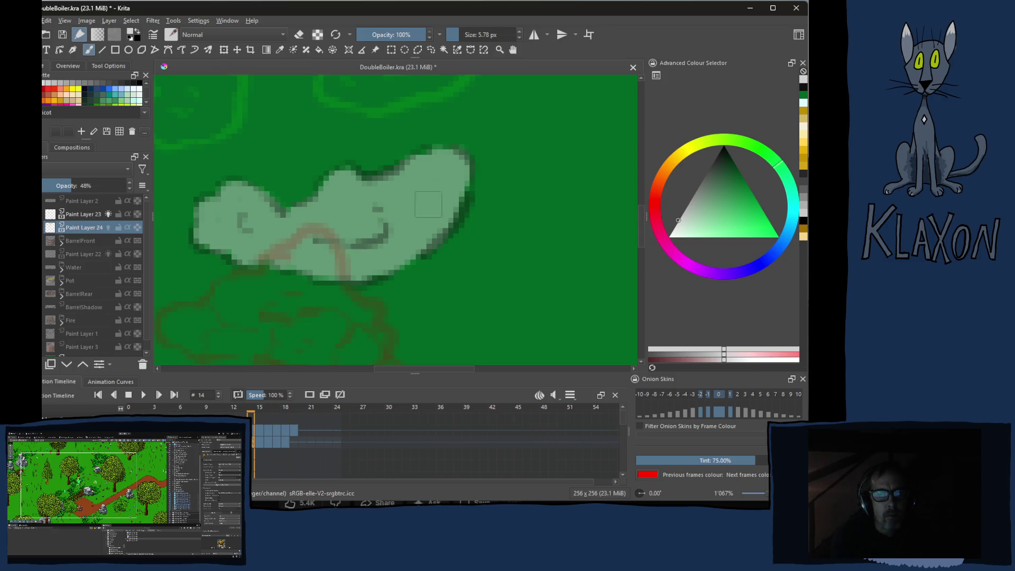
# On frame 15, fill the left and right puff outlines with light green
pyautogui.press('Right')
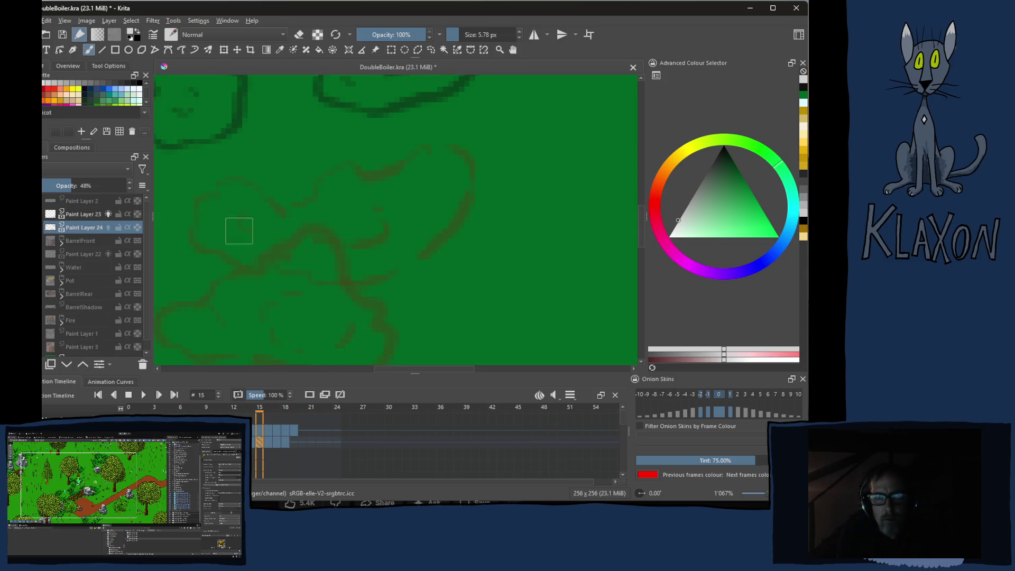
pyautogui.moveTo(270, 209)
pyautogui.mouseDown()
pyautogui.moveTo(311, 276)
pyautogui.moveTo(383, 285)
pyautogui.mouseUp()
pyautogui.moveTo(333, 191)
pyautogui.mouseDown()
pyautogui.moveTo(291, 187)
pyautogui.moveTo(257, 238)
pyautogui.moveTo(298, 256)
pyautogui.moveTo(346, 222)
pyautogui.moveTo(320, 201)
pyautogui.moveTo(290, 209)
pyautogui.moveTo(313, 236)
pyautogui.mouseUp()
pyautogui.moveTo(518, 137)
pyautogui.mouseDown()
pyautogui.moveTo(534, 119)
pyautogui.moveTo(473, 153)
pyautogui.moveTo(446, 191)
pyautogui.moveTo(454, 217)
pyautogui.moveTo(486, 222)
pyautogui.moveTo(556, 207)
pyautogui.moveTo(581, 164)
pyautogui.moveTo(553, 124)
pyautogui.moveTo(502, 169)
pyautogui.moveTo(558, 165)
pyautogui.mouseUp()
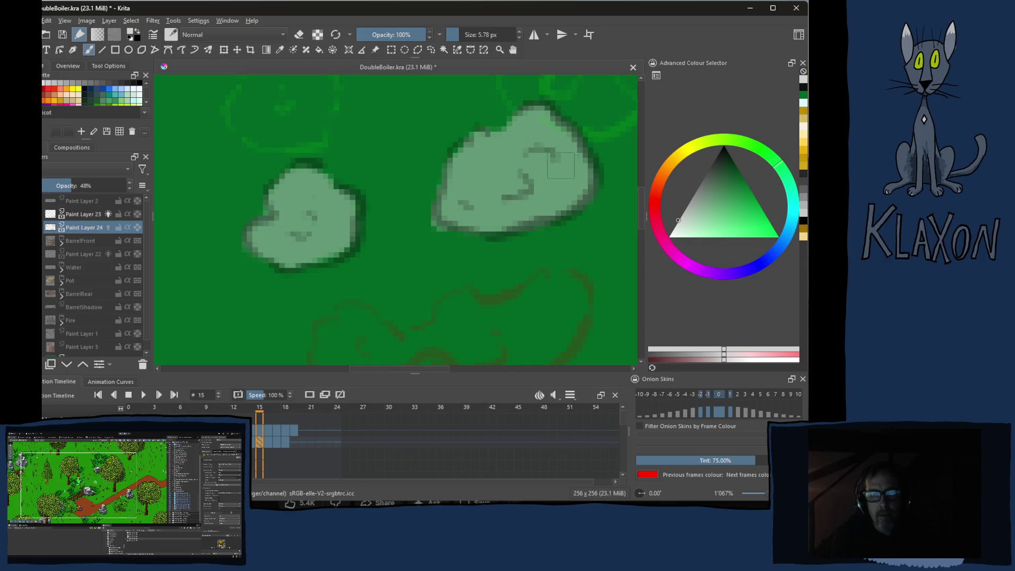
# On frame 16, paint light-green strokes into both steam puffs
pyautogui.press('1')
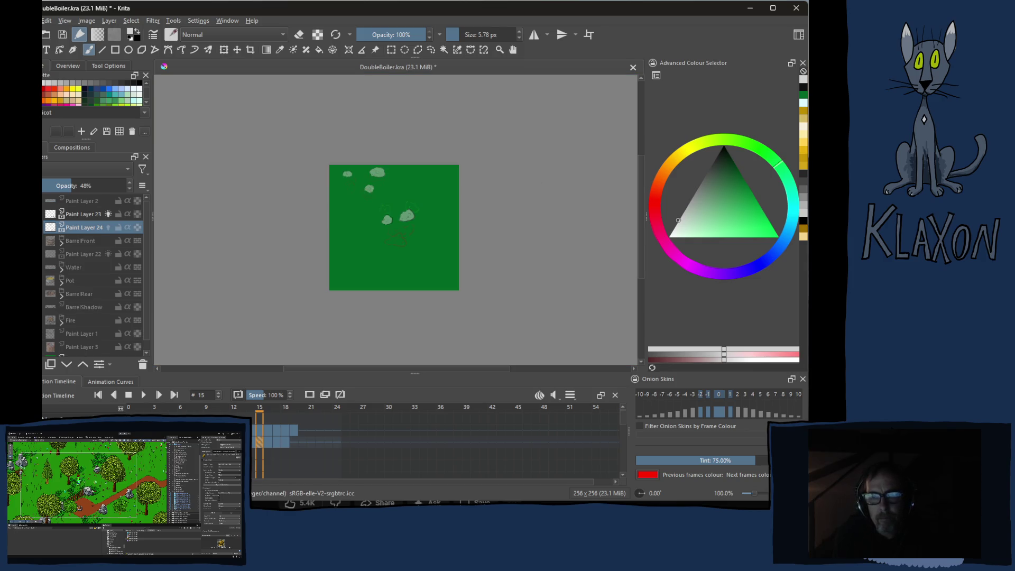
pyautogui.press('+')
pyautogui.press('+')
pyautogui.press('+')
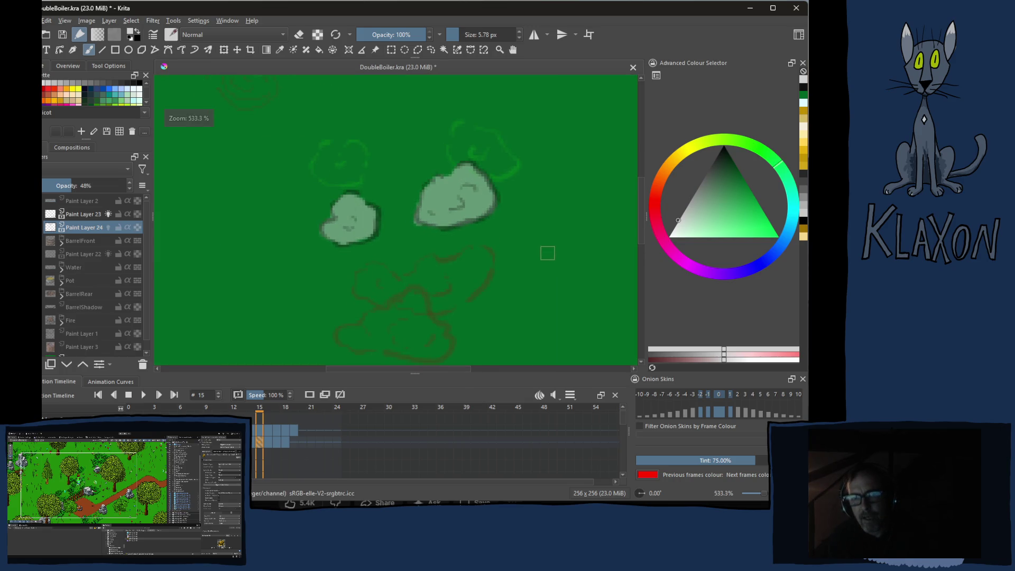
pyautogui.press('.')
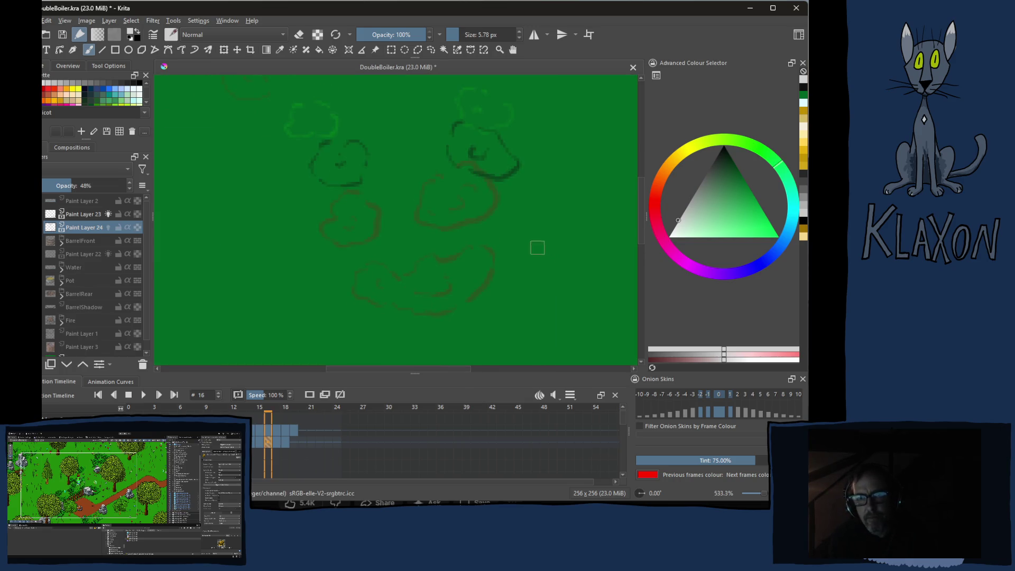
pyautogui.press('+')
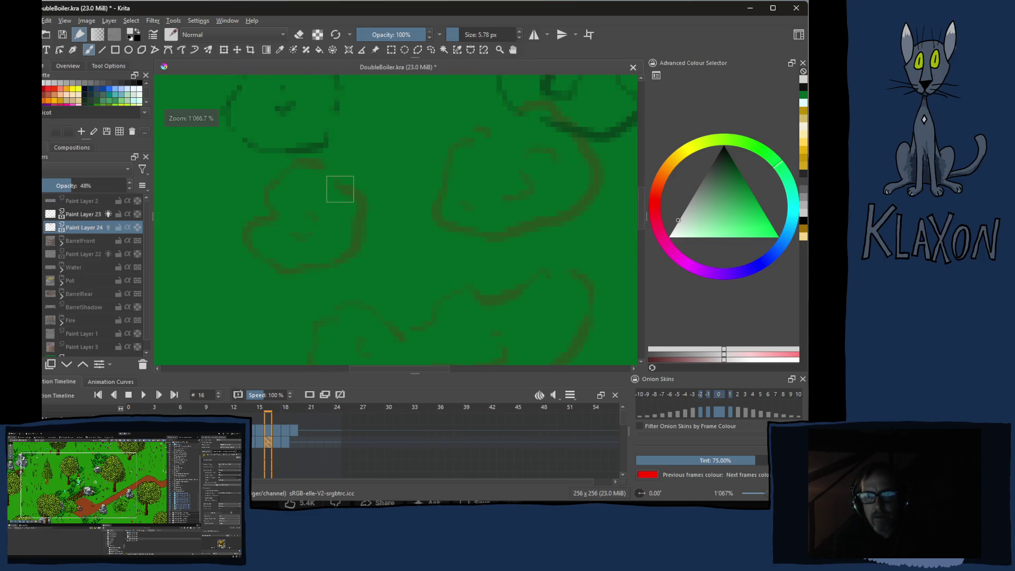
pyautogui.scroll(2, 347, 182)
pyautogui.press('+')
pyautogui.moveTo(330, 156)
pyautogui.mouseDown()
pyautogui.moveTo(303, 155)
pyautogui.moveTo(285, 175)
pyautogui.moveTo(312, 210)
pyautogui.moveTo(365, 202)
pyautogui.moveTo(367, 164)
pyautogui.moveTo(346, 149)
pyautogui.moveTo(330, 185)
pyautogui.moveTo(307, 176)
pyautogui.mouseUp()
pyautogui.moveTo(487, 193); pyautogui.dragTo(383, 216)
pyautogui.moveTo(467, 159)
pyautogui.mouseDown()
pyautogui.moveTo(471, 139)
pyautogui.moveTo(461, 173)
pyautogui.moveTo(481, 185)
pyautogui.moveTo(505, 153)
pyautogui.moveTo(489, 162)
pyautogui.moveTo(539, 164)
pyautogui.moveTo(534, 180)
pyautogui.moveTo(477, 202)
pyautogui.moveTo(555, 219)
pyautogui.moveTo(565, 203)
pyautogui.moveTo(544, 192)
pyautogui.moveTo(568, 207)
pyautogui.moveTo(538, 175)
pyautogui.mouseUp()
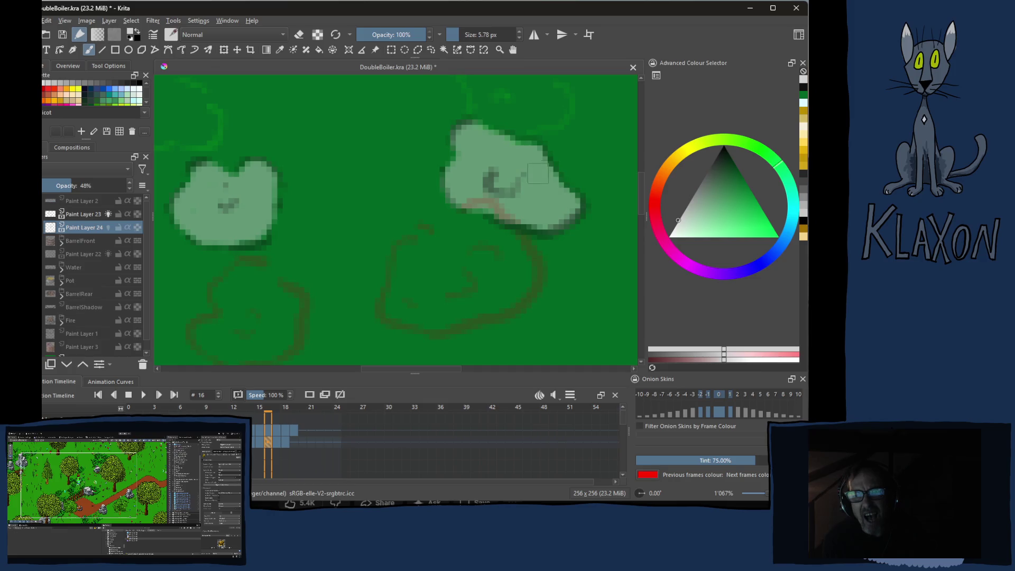
# On frame 17, paint light-green blobs into the upper-left and right puffs
pyautogui.press('Right')
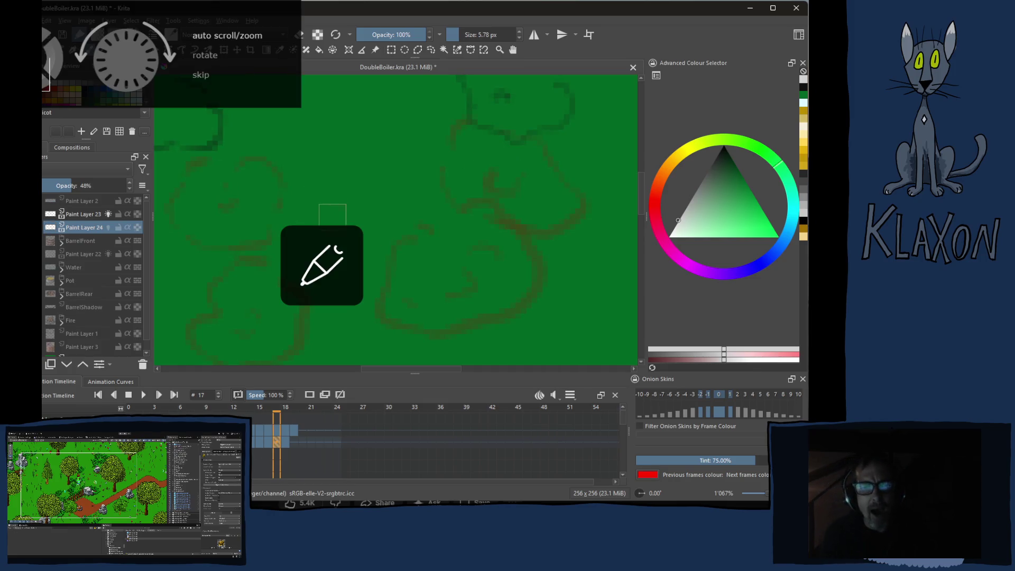
pyautogui.moveTo(256, 185)
pyautogui.mouseDown()
pyautogui.moveTo(240, 179)
pyautogui.moveTo(224, 208)
pyautogui.moveTo(289, 205)
pyautogui.moveTo(253, 159)
pyautogui.moveTo(286, 164)
pyautogui.moveTo(285, 175)
pyautogui.mouseUp()
pyautogui.moveTo(398, 204); pyautogui.dragTo(302, 191)
pyautogui.moveTo(478, 127)
pyautogui.mouseDown()
pyautogui.moveTo(493, 129)
pyautogui.moveTo(483, 129)
pyautogui.moveTo(502, 169)
pyautogui.moveTo(531, 174)
pyautogui.moveTo(487, 174)
pyautogui.moveTo(516, 186)
pyautogui.moveTo(549, 169)
pyautogui.moveTo(518, 142)
pyautogui.moveTo(541, 159)
pyautogui.mouseUp()
# On frame 18, paint pale steam puffs over the dark sketches, finishing the right-hand puff
pyautogui.press('Right')
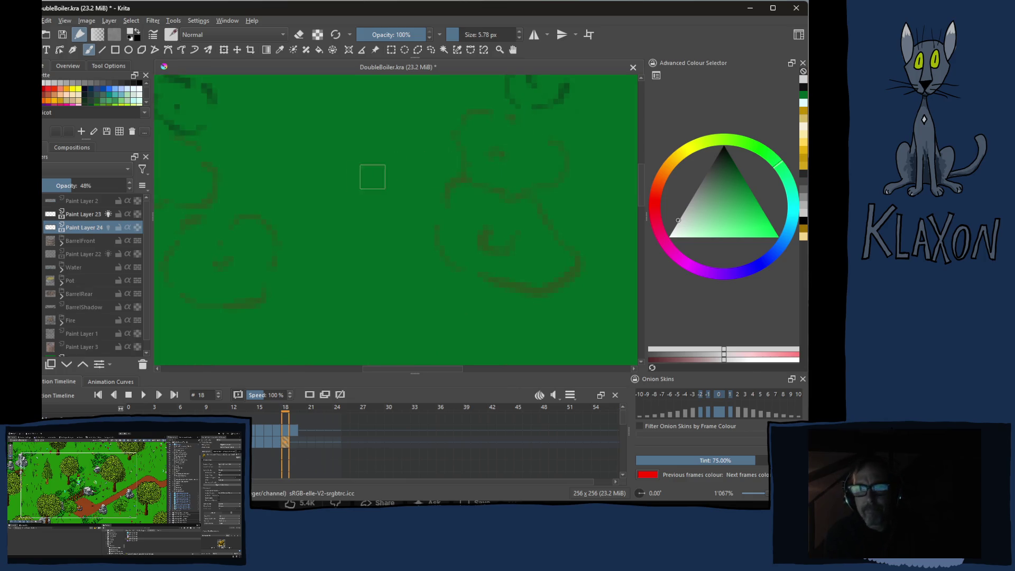
pyautogui.moveTo(302, 190); pyautogui.dragTo(377, 245)
pyautogui.moveTo(321, 202)
pyautogui.mouseDown()
pyautogui.moveTo(301, 206)
pyautogui.moveTo(333, 211)
pyautogui.moveTo(315, 220)
pyautogui.mouseUp()
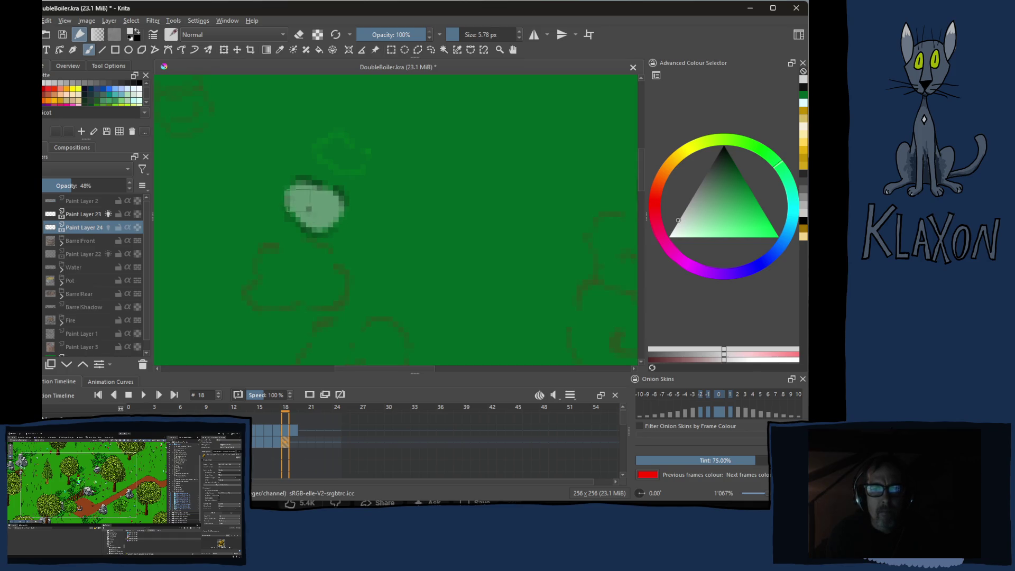
pyautogui.moveTo(454, 245); pyautogui.dragTo(369, 252)
pyautogui.moveTo(571, 182)
pyautogui.mouseDown()
pyautogui.moveTo(580, 177)
pyautogui.moveTo(570, 200)
pyautogui.moveTo(586, 209)
pyautogui.moveTo(593, 200)
pyautogui.mouseUp()
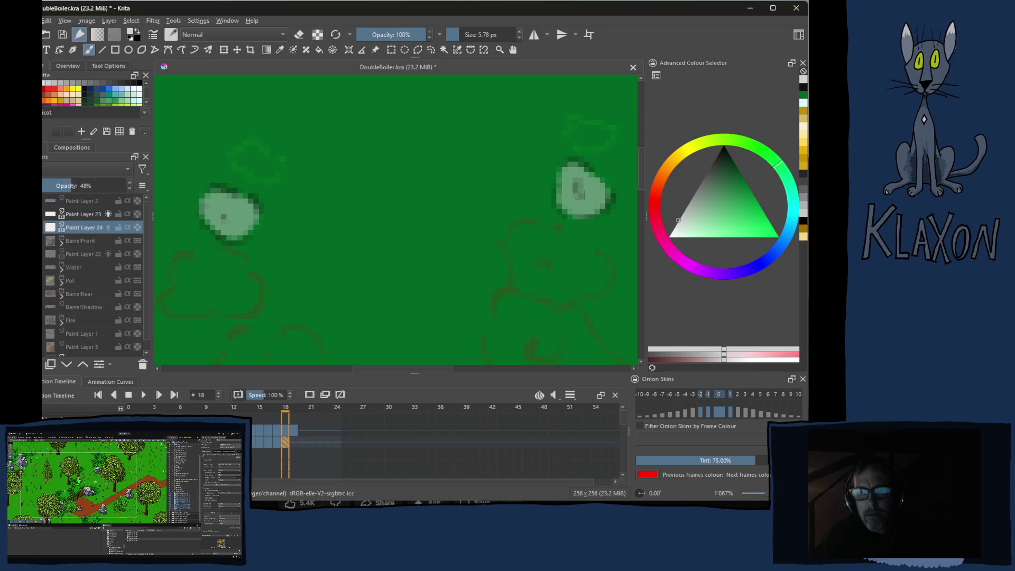
# Add a blank keyframe on frame 19 and paint small flattened puffs at the upper left and right
pyautogui.press('Right')
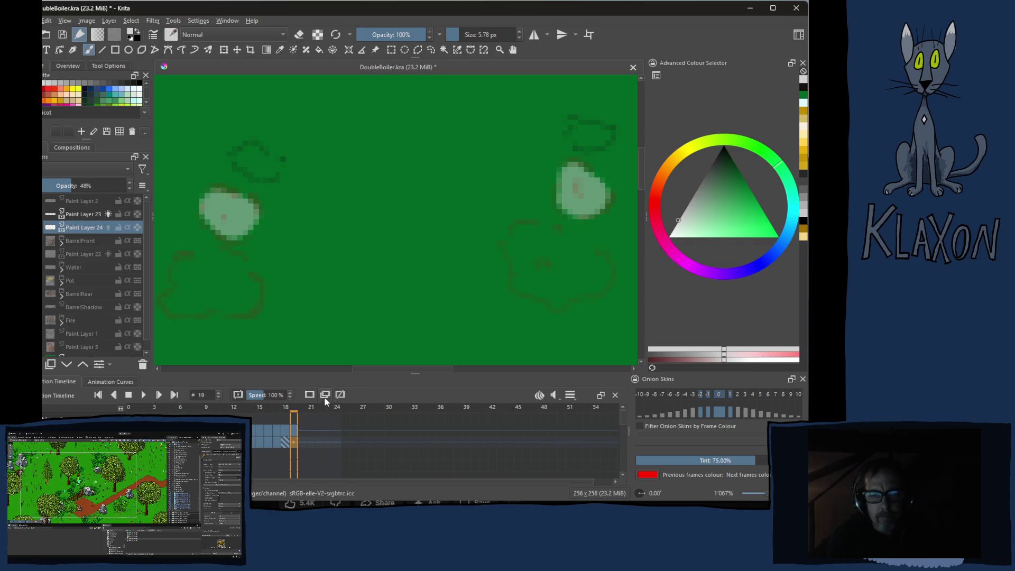
pyautogui.click(311, 395)
pyautogui.moveTo(280, 167)
pyautogui.mouseDown()
pyautogui.moveTo(246, 155)
pyautogui.moveTo(263, 167)
pyautogui.mouseUp()
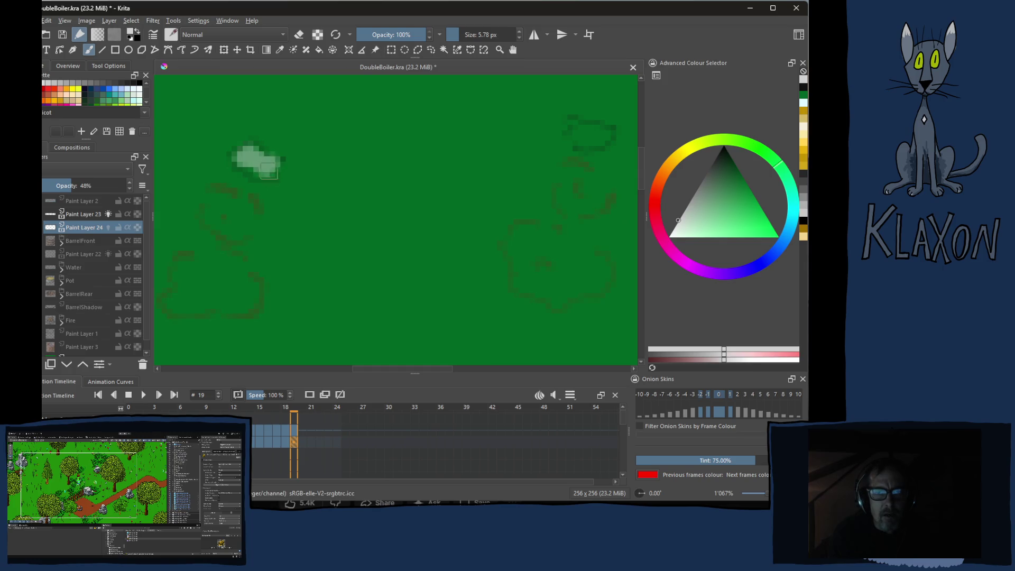
pyautogui.moveTo(580, 141)
pyautogui.mouseDown()
pyautogui.moveTo(579, 126)
pyautogui.moveTo(596, 139)
pyautogui.mouseUp()
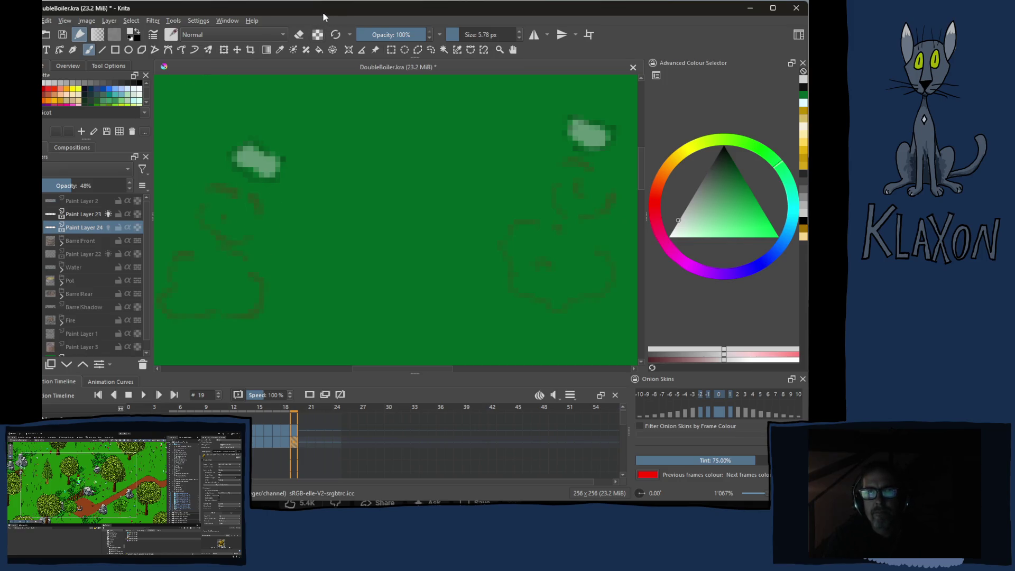
# Save the document as DoubleBoiler.kra with Ctrl+S
pyautogui.hotkey('ctrl', 's')
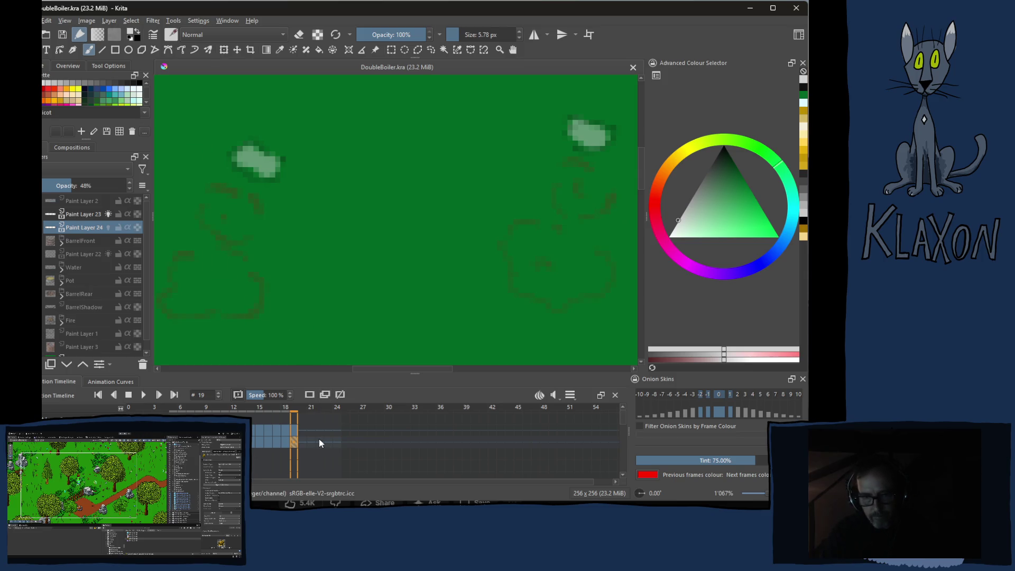
# Zoom out and step back and forth through the puff frames, stopping on frame 5
pyautogui.press('Left')
pyautogui.press('Left')
pyautogui.press('Left')
pyautogui.press('Left')
pyautogui.press('Left')
pyautogui.press('Left')
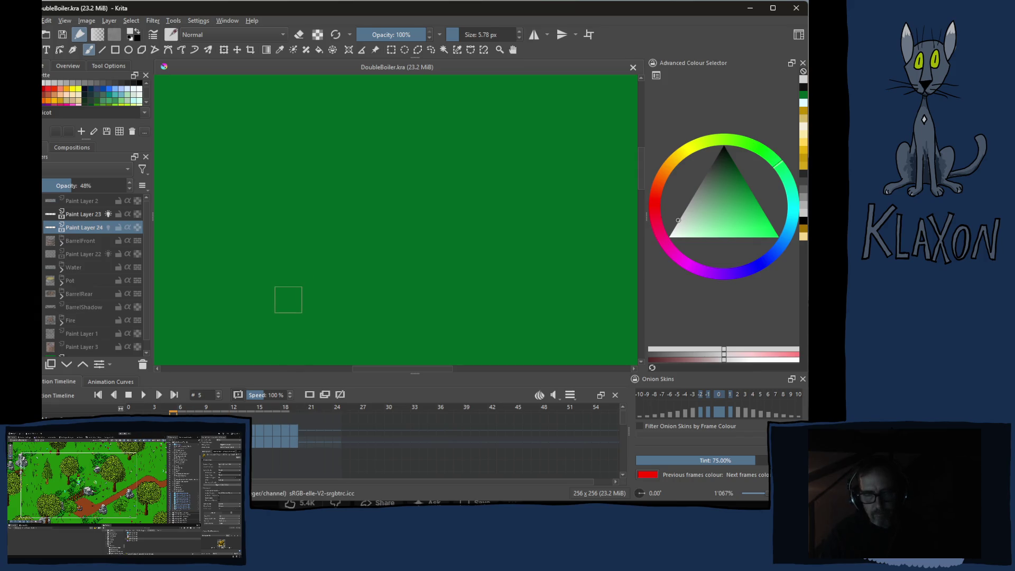
pyautogui.moveTo(294, 296); pyautogui.dragTo(439, 138)
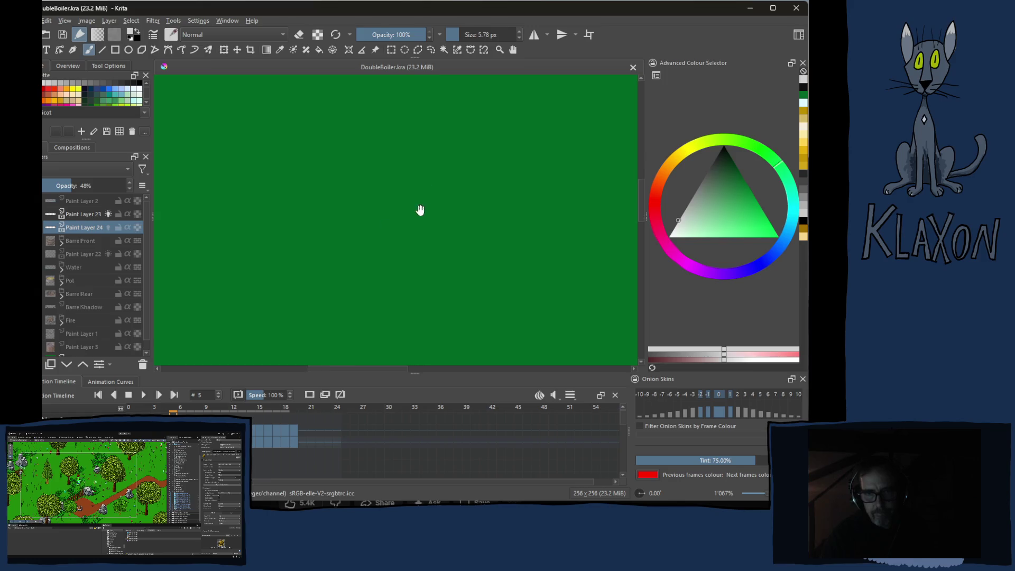
pyautogui.scroll(-5, 376, 301)
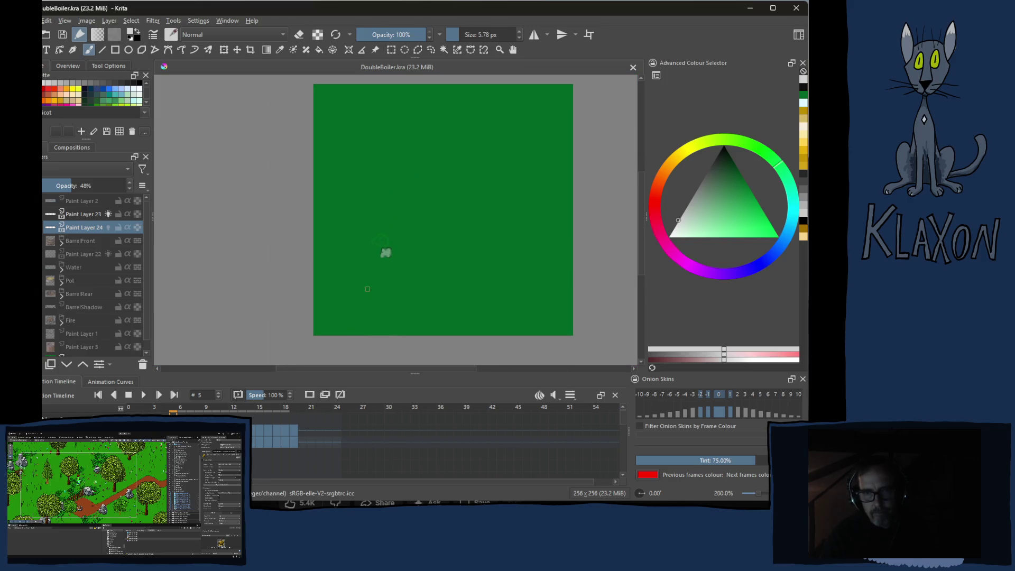
pyautogui.scroll(2, 367, 294)
pyautogui.scroll(-1, 367, 295)
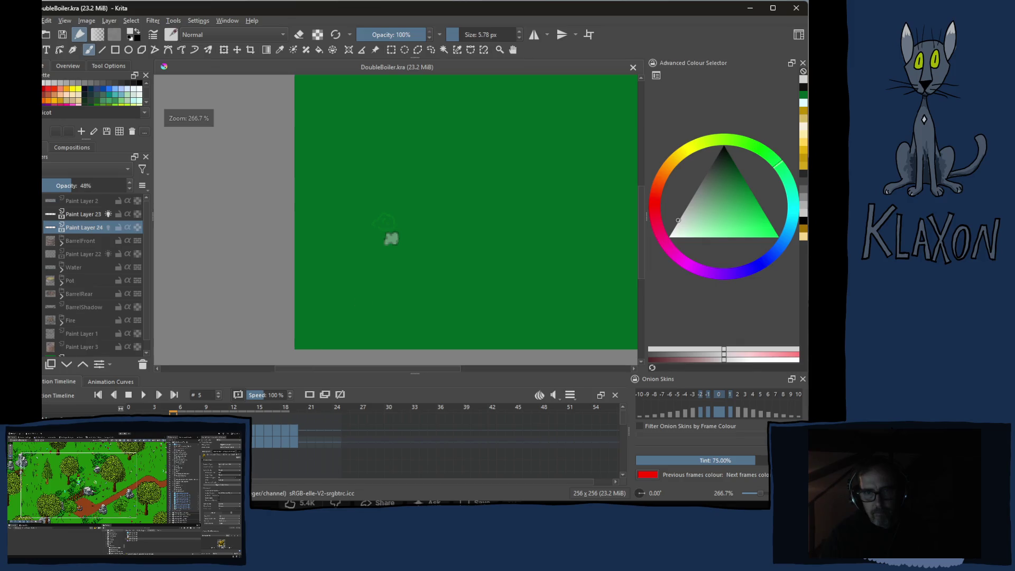
pyautogui.press('.')
pyautogui.press('.')
pyautogui.press('.')
pyautogui.press('.')
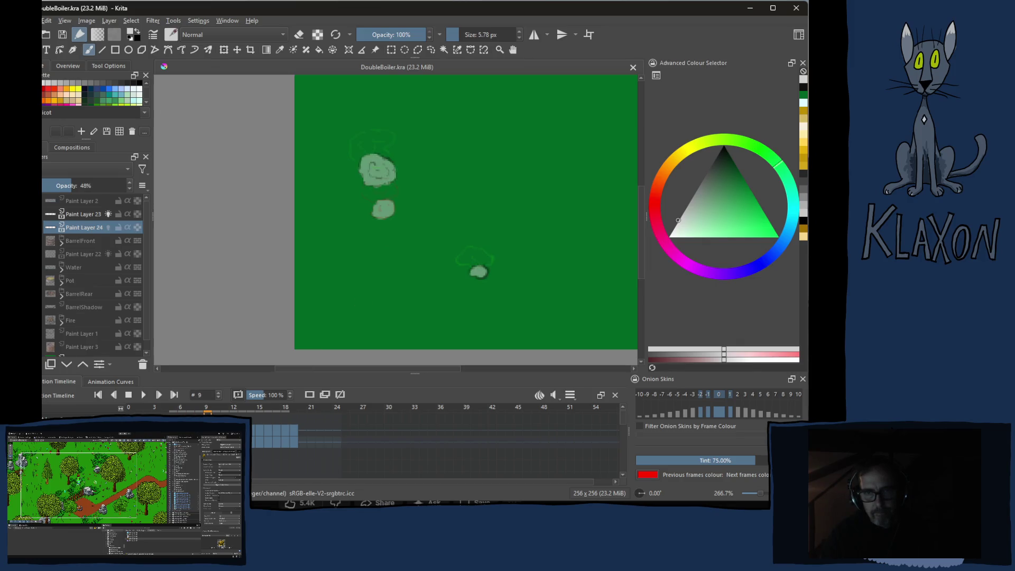
pyautogui.press('.')
pyautogui.press('.')
pyautogui.press('.')
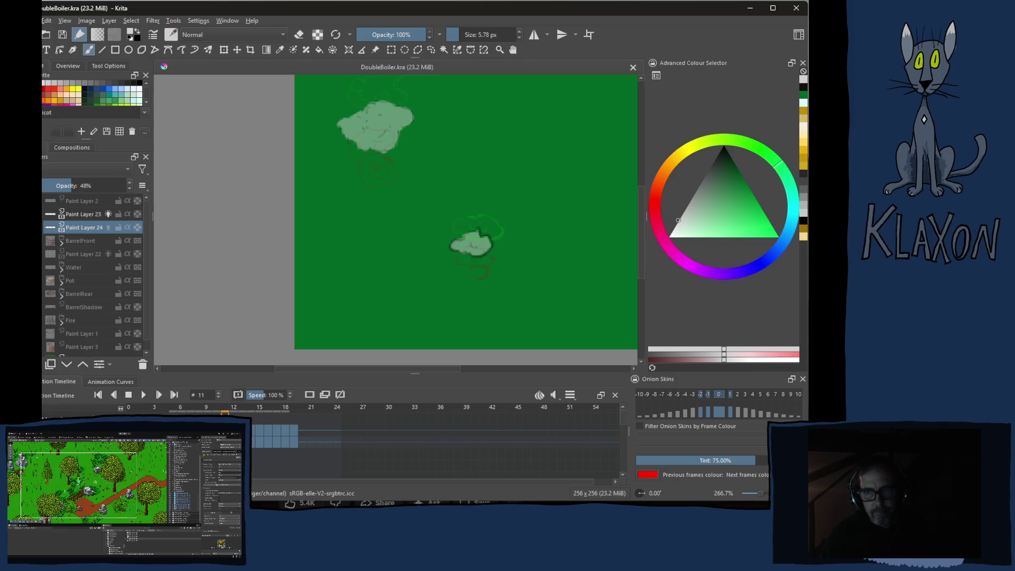
pyautogui.press(',')
pyautogui.press(',')
pyautogui.press(',')
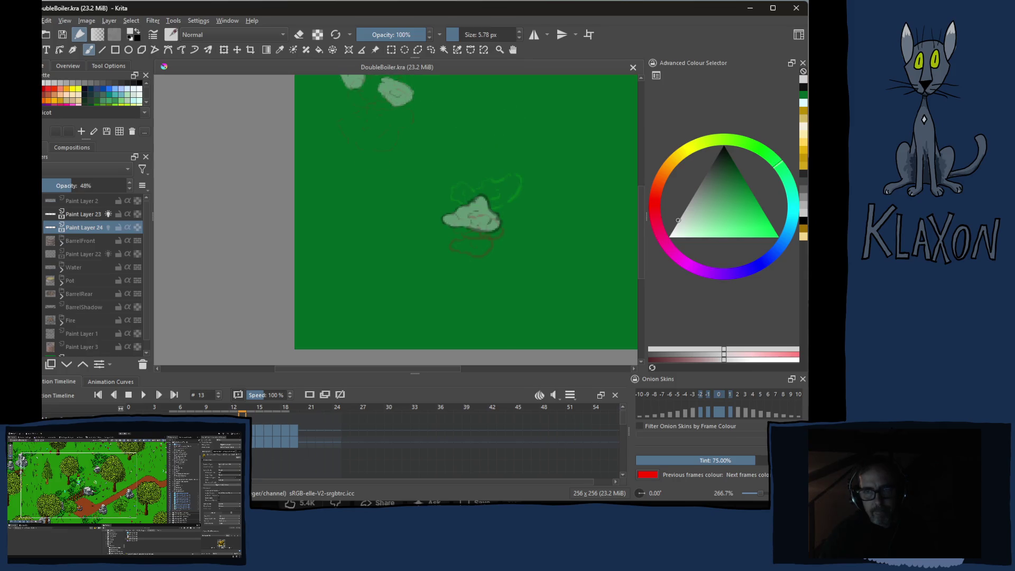
pyautogui.press(',')
pyautogui.press(',')
pyautogui.press(',')
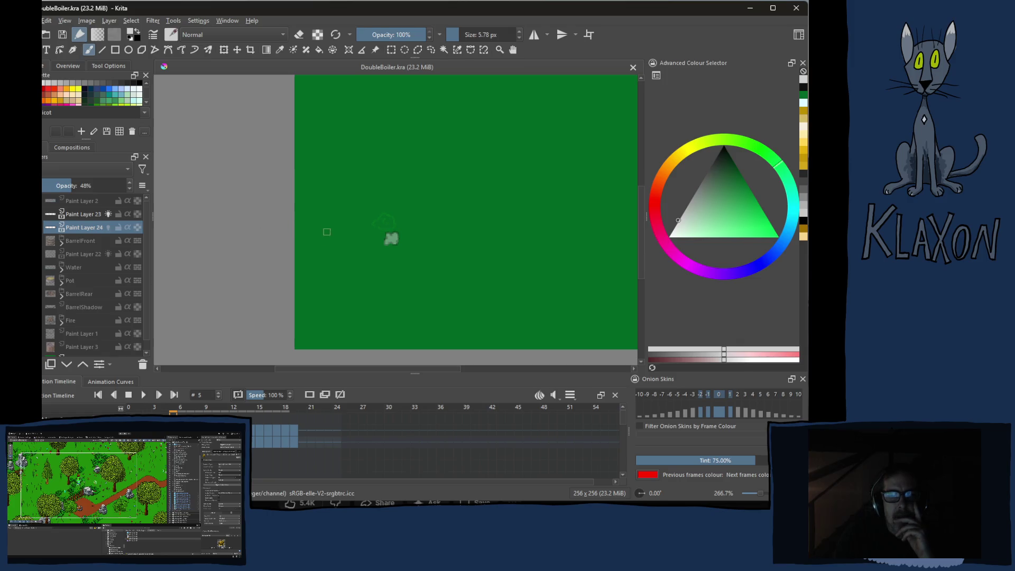
pyautogui.scroll(2, 472, 233)
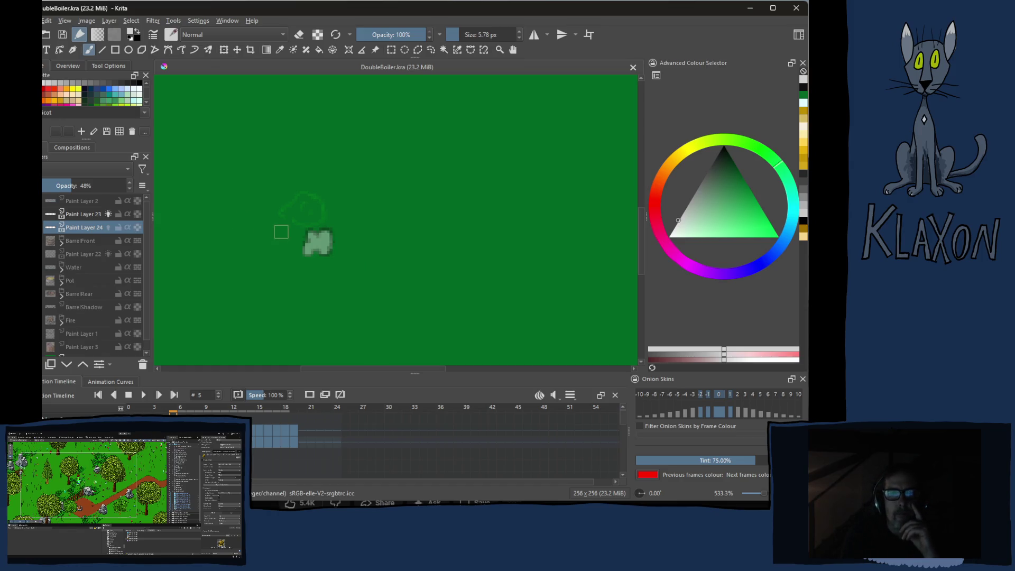
# Pick white and dab it on the left and upper-left edges of the frame 5 puff
pyautogui.rightClick(286, 225)
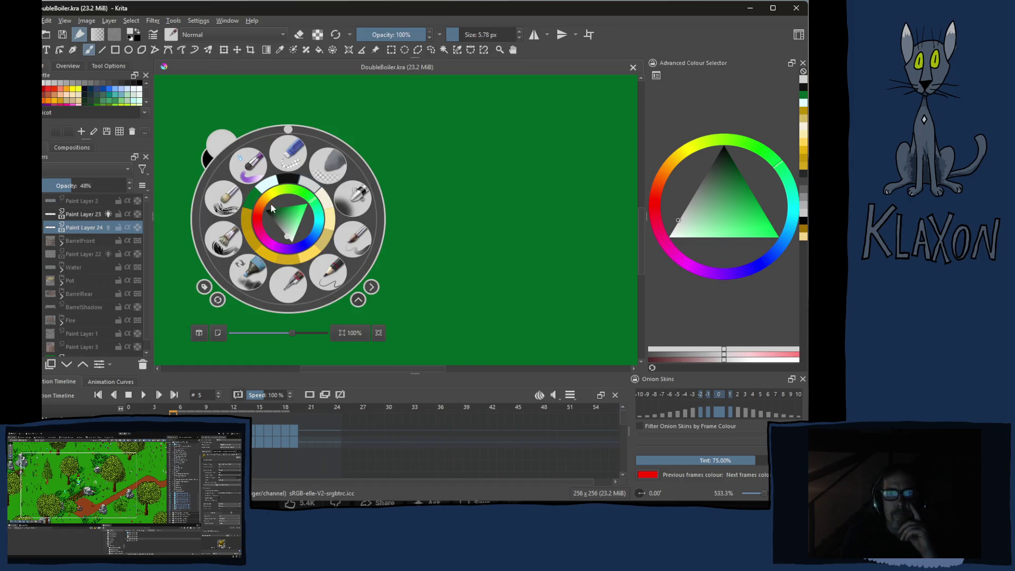
pyautogui.click(304, 186)
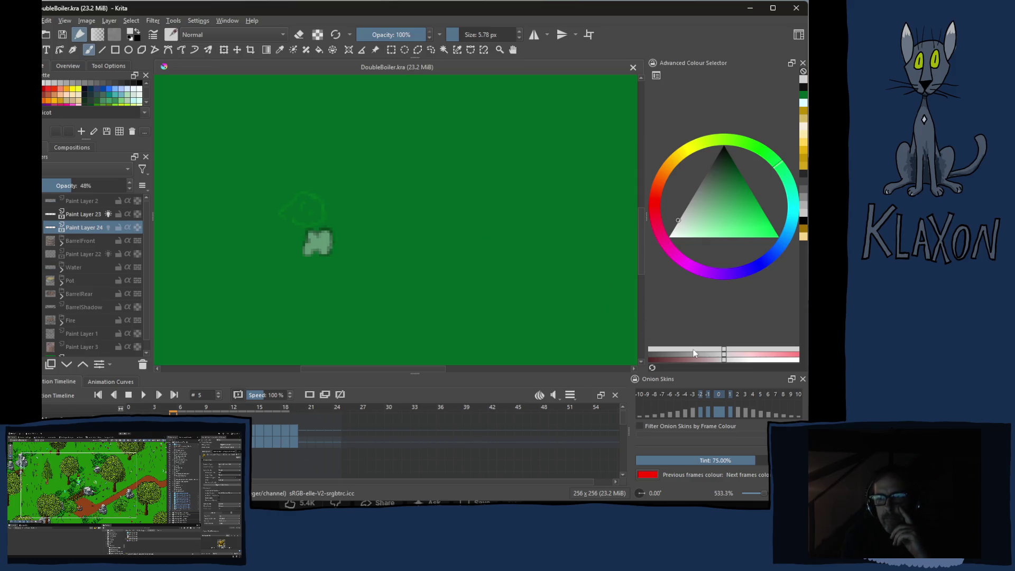
pyautogui.click(792, 360)
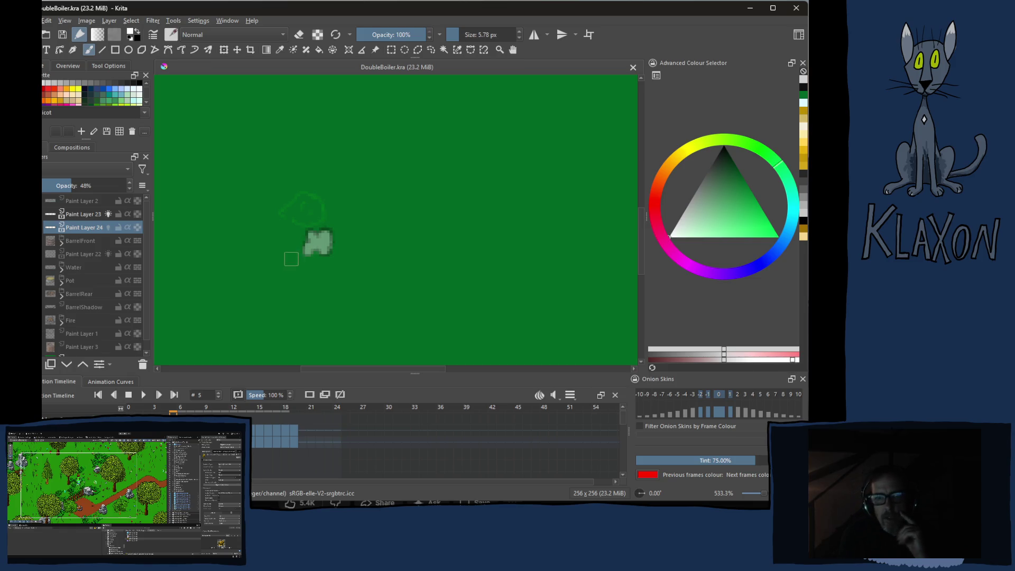
pyautogui.hotkey('ctrl', '+')
pyautogui.hotkey('ctrl', '+')
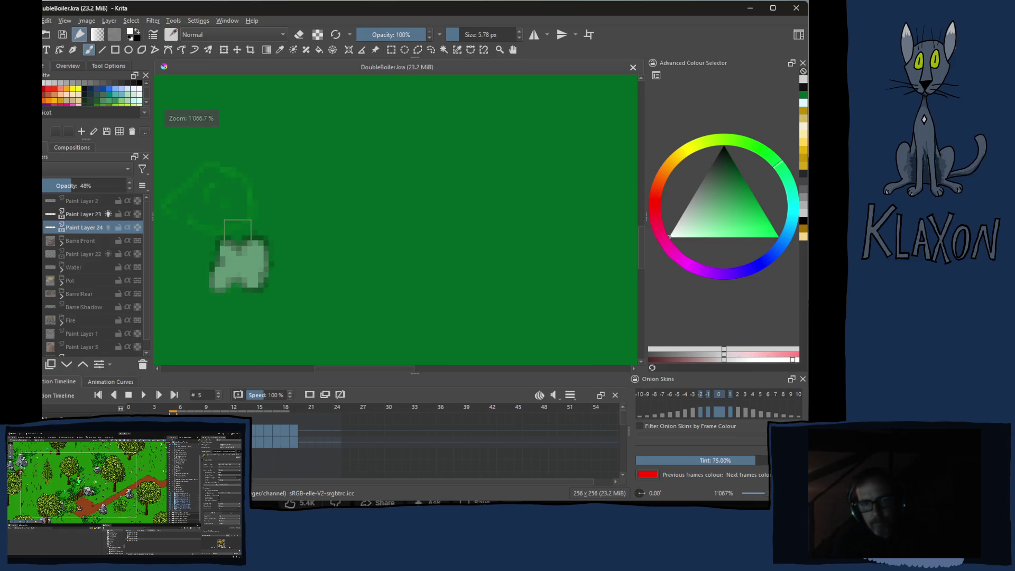
pyautogui.click(214, 259)
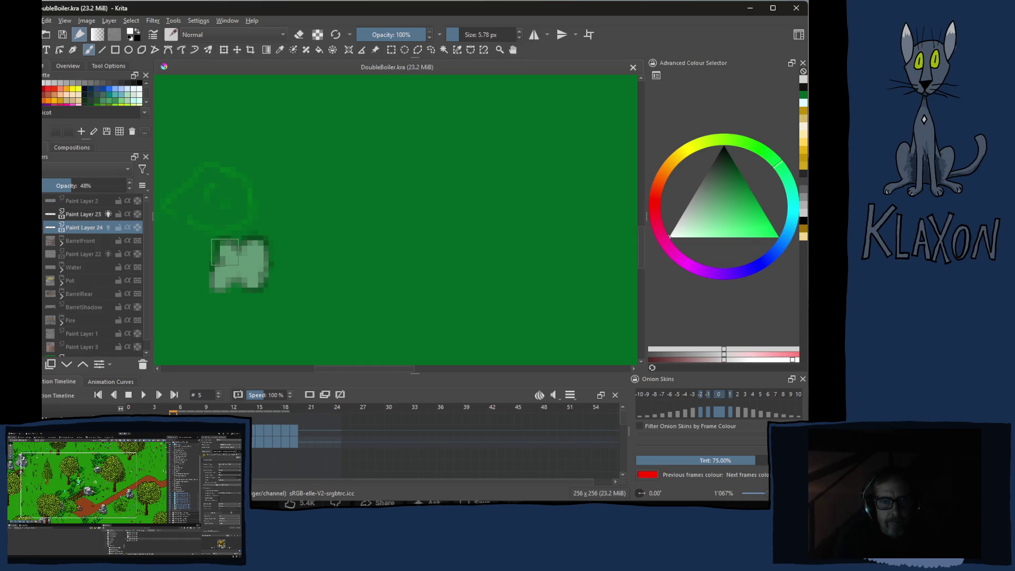
pyautogui.click(225, 252)
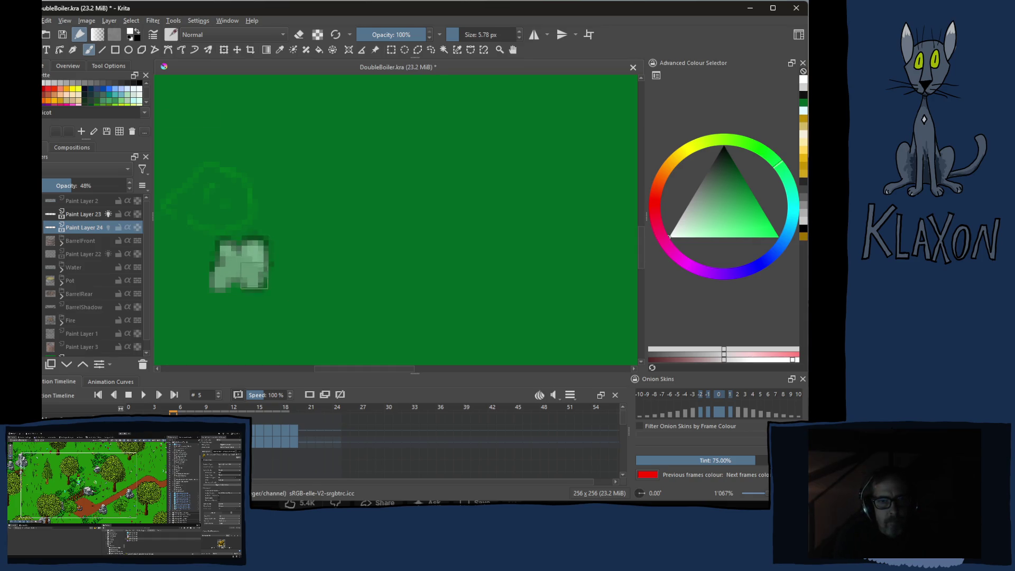
pyautogui.press('.')
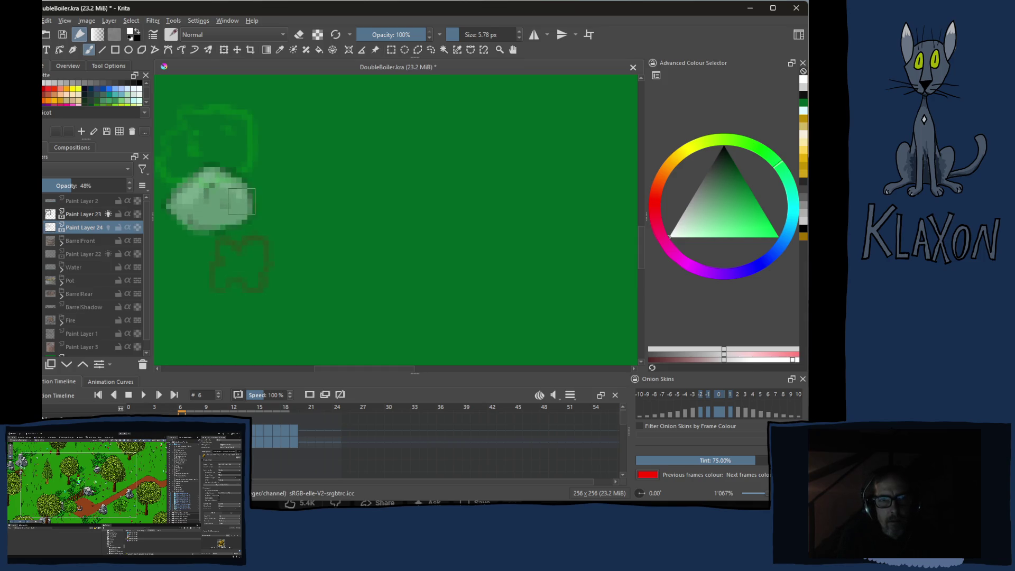
# Lighten the puff's upper left on frame 7 and its dark inner swirl on frame 8
pyautogui.press('.')
pyautogui.moveTo(192, 143)
pyautogui.mouseDown()
pyautogui.moveTo(182, 139)
pyautogui.moveTo(202, 142)
pyautogui.moveTo(273, 304)
pyautogui.mouseUp()
pyautogui.press('.')
pyautogui.moveTo(213, 233)
pyautogui.mouseDown()
pyautogui.moveTo(225, 204)
pyautogui.moveTo(259, 183)
pyautogui.moveTo(245, 206)
pyautogui.moveTo(309, 198)
pyautogui.moveTo(264, 238)
pyautogui.moveTo(300, 245)
pyautogui.mouseUp()
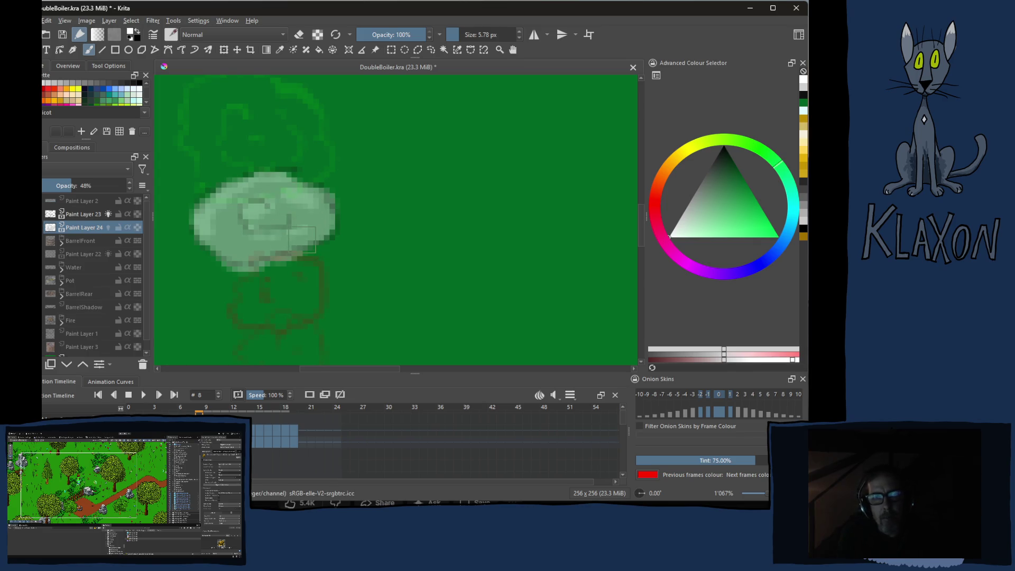
# On frame 9, add a pale top dab and lighten the puff's left edge and inner lines
pyautogui.press('.')
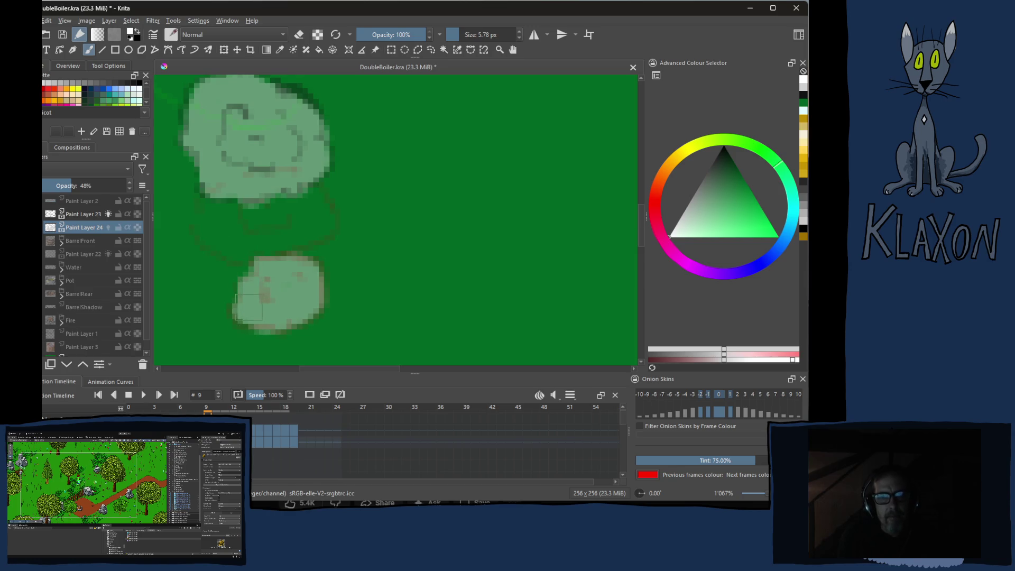
pyautogui.moveTo(290, 265); pyautogui.dragTo(291, 290)
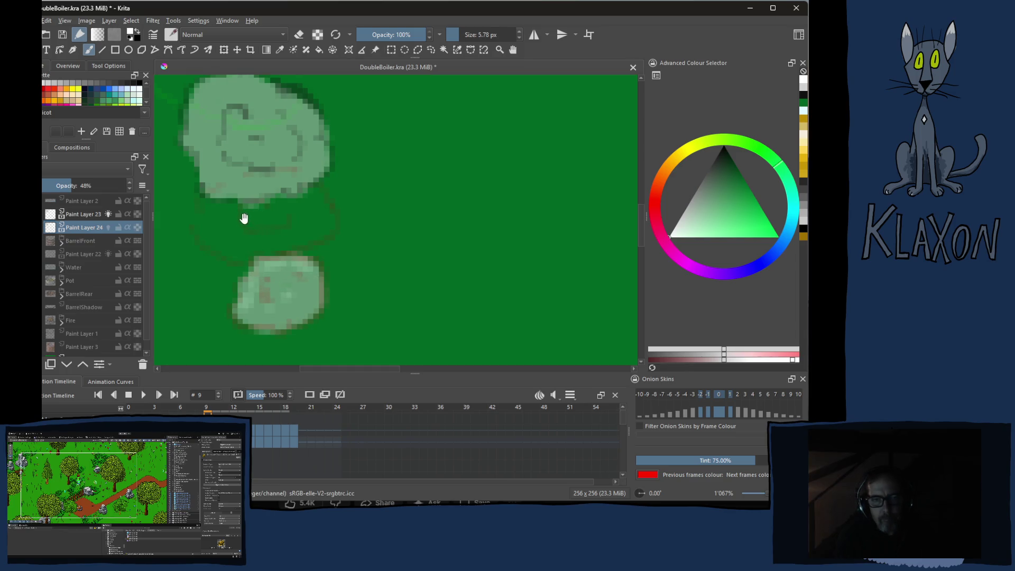
pyautogui.moveTo(240, 226); pyautogui.dragTo(263, 304)
pyautogui.moveTo(213, 228)
pyautogui.mouseDown()
pyautogui.moveTo(218, 189)
pyautogui.moveTo(251, 170)
pyautogui.moveTo(306, 193)
pyautogui.mouseUp()
pyautogui.moveTo(250, 223)
pyautogui.mouseDown()
pyautogui.moveTo(264, 244)
pyautogui.moveTo(296, 245)
pyautogui.mouseUp()
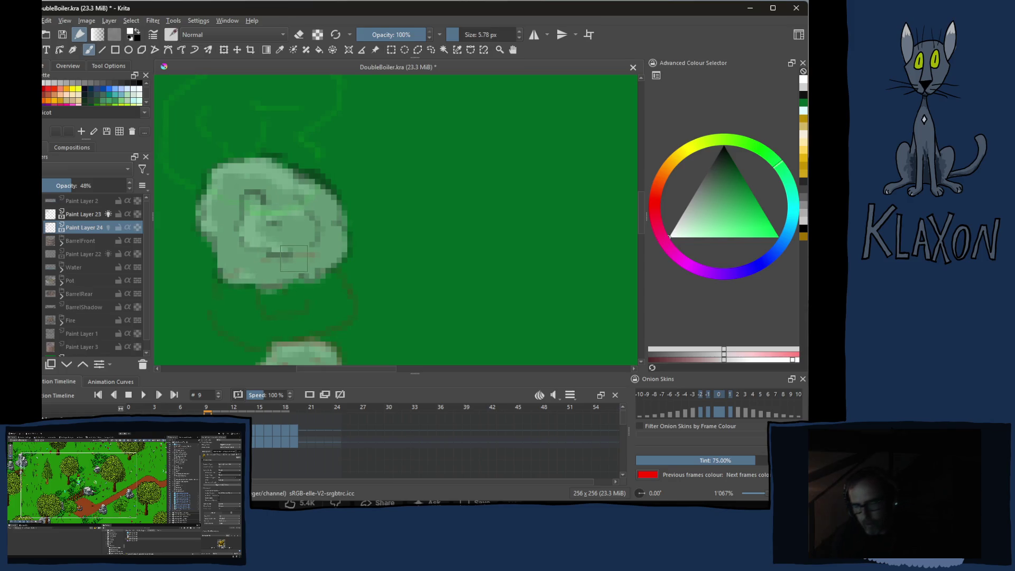
# On frame 10, add a light line along the puff's top and cover its dark patch
pyautogui.press('Right')
pyautogui.moveTo(276, 260)
pyautogui.mouseDown()
pyautogui.moveTo(313, 198)
pyautogui.moveTo(276, 285)
pyautogui.mouseUp()
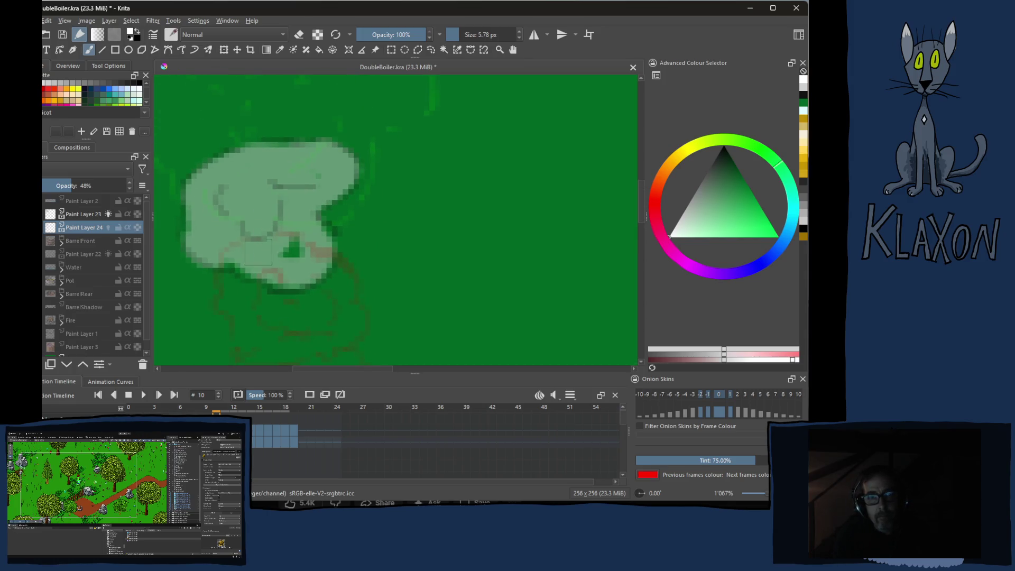
pyautogui.moveTo(223, 164)
pyautogui.mouseDown()
pyautogui.moveTo(317, 143)
pyautogui.moveTo(244, 196)
pyautogui.moveTo(305, 181)
pyautogui.mouseUp()
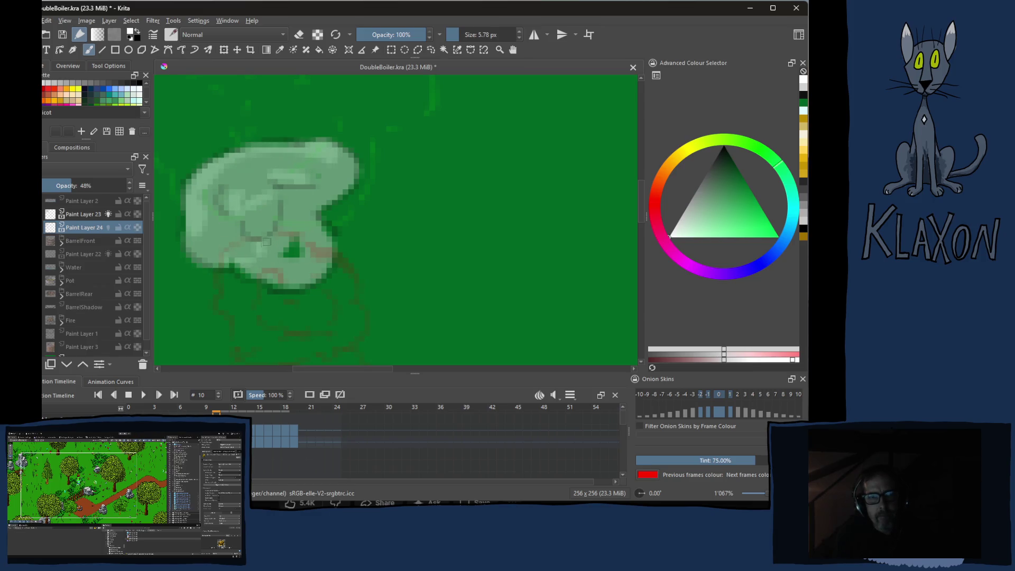
pyautogui.moveTo(286, 254)
pyautogui.mouseDown()
pyautogui.moveTo(303, 214)
pyautogui.moveTo(341, 185)
pyautogui.mouseUp()
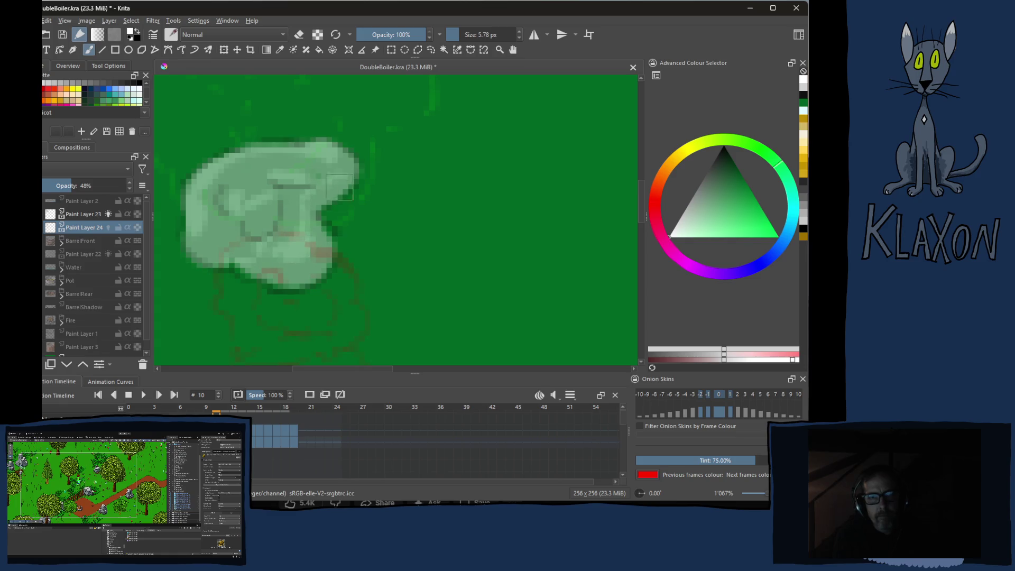
pyautogui.press('.')
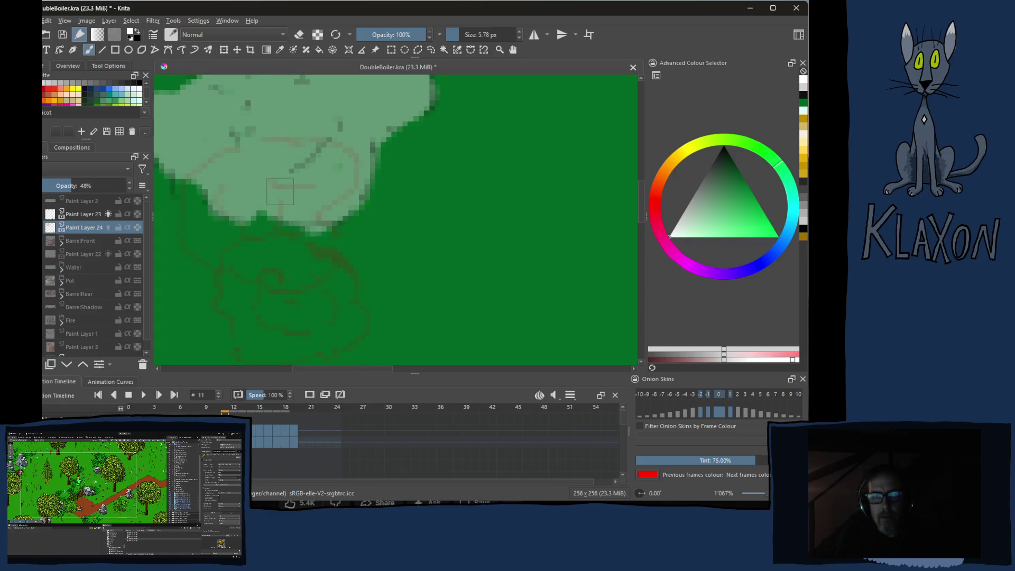
# Add light shading to the puffs' edges and lower halves on frames 11 and 12
pyautogui.moveTo(275, 208); pyautogui.dragTo(318, 298)
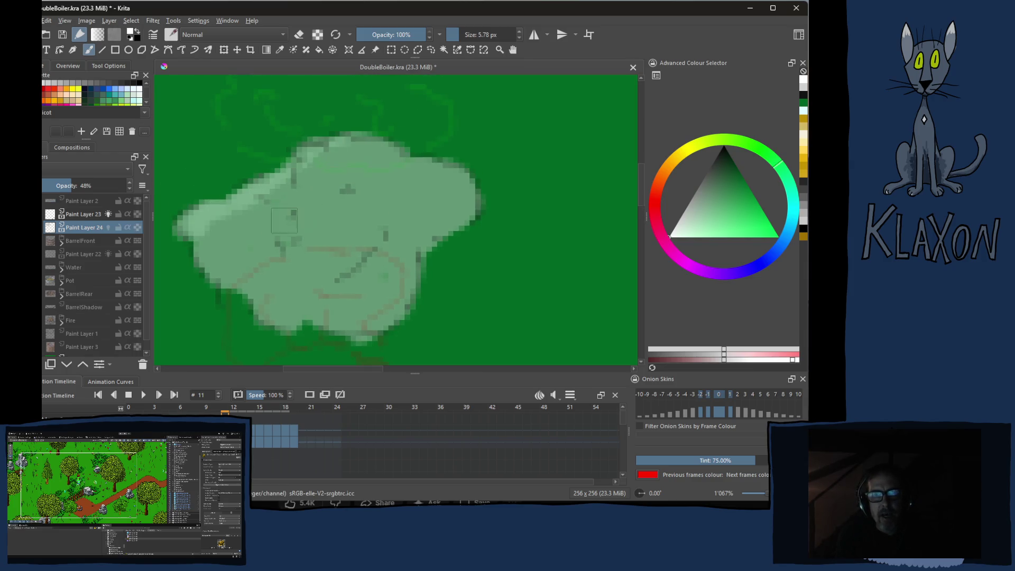
pyautogui.moveTo(220, 233); pyautogui.dragTo(243, 279)
pyautogui.moveTo(261, 239)
pyautogui.mouseDown()
pyautogui.moveTo(317, 269)
pyautogui.moveTo(319, 291)
pyautogui.mouseUp()
pyautogui.moveTo(387, 194)
pyautogui.mouseDown()
pyautogui.moveTo(428, 185)
pyautogui.moveTo(452, 193)
pyautogui.moveTo(457, 208)
pyautogui.mouseUp()
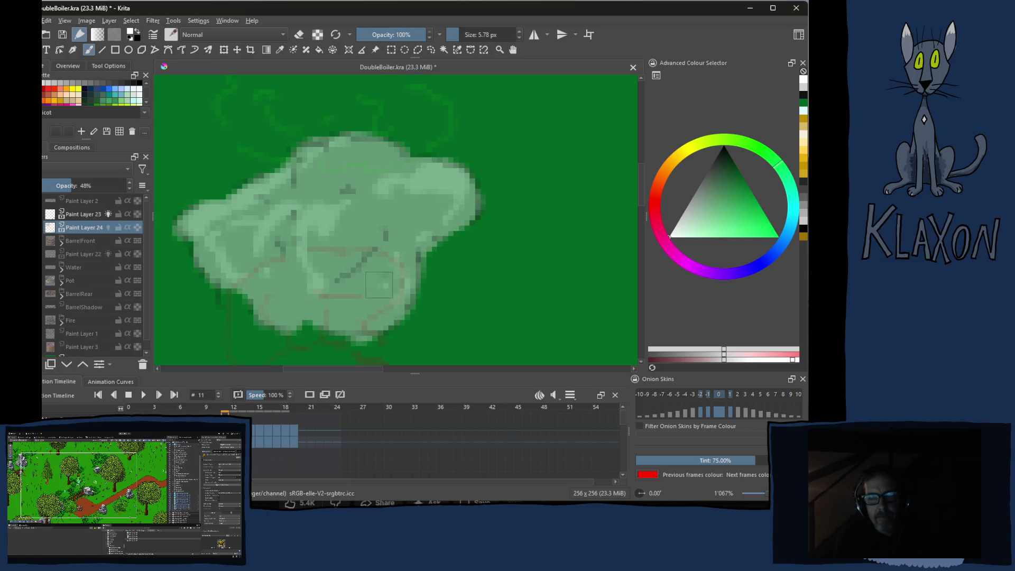
pyautogui.press('Right')
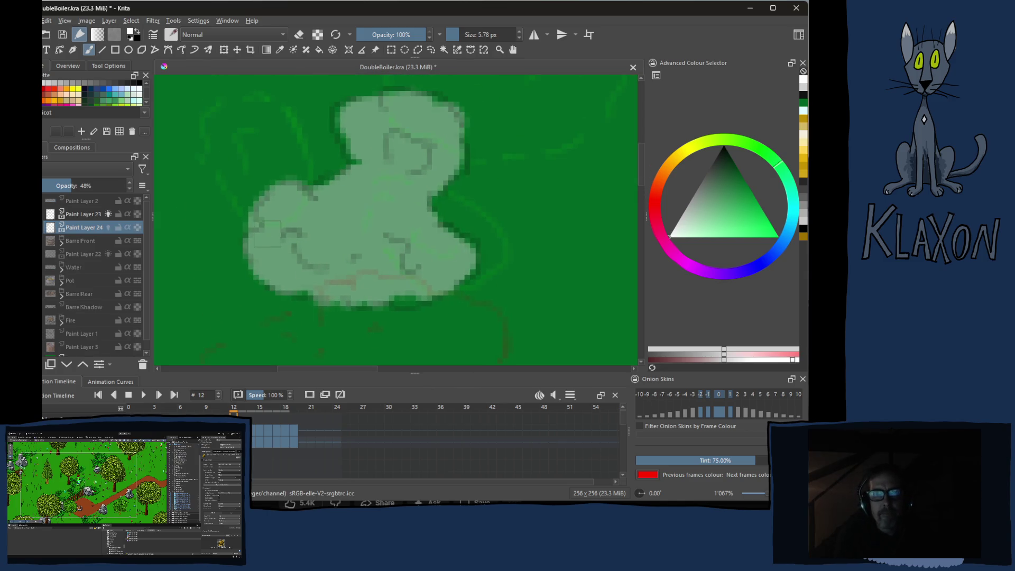
pyautogui.moveTo(261, 235)
pyautogui.mouseDown()
pyautogui.moveTo(267, 198)
pyautogui.moveTo(335, 195)
pyautogui.moveTo(338, 120)
pyautogui.moveTo(383, 122)
pyautogui.moveTo(413, 154)
pyautogui.moveTo(395, 180)
pyautogui.mouseUp()
pyautogui.moveTo(325, 255)
pyautogui.mouseDown()
pyautogui.moveTo(344, 281)
pyautogui.moveTo(396, 257)
pyautogui.moveTo(425, 275)
pyautogui.moveTo(443, 248)
pyautogui.mouseUp()
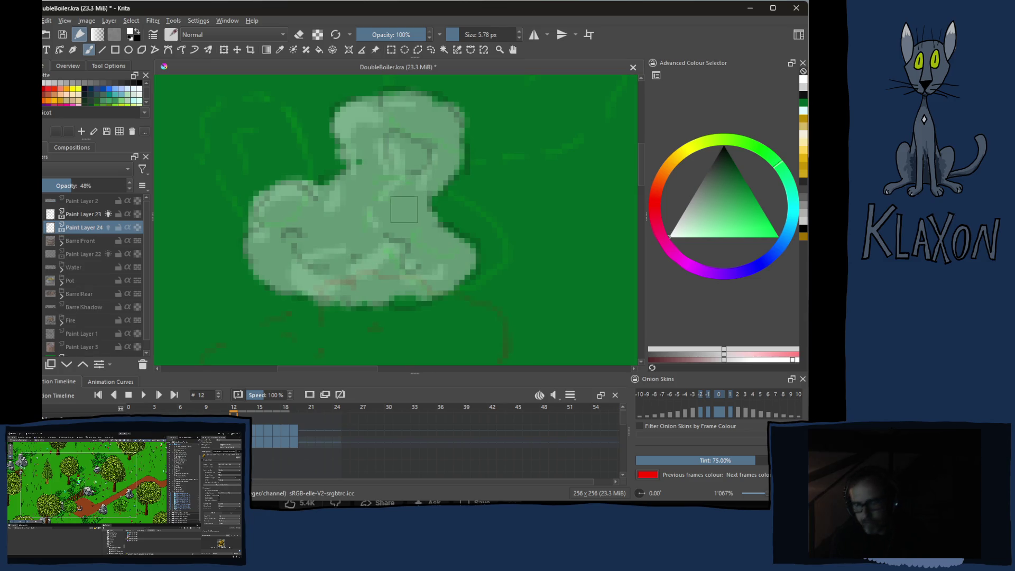
# On frame 13, shade the left, lower and big puffs, filling the big puff's dark notches
pyautogui.press('Right')
pyautogui.moveTo(317, 165); pyautogui.dragTo(319, 249)
pyautogui.moveTo(281, 216)
pyautogui.mouseDown()
pyautogui.moveTo(249, 212)
pyautogui.moveTo(241, 254)
pyautogui.moveTo(272, 237)
pyautogui.moveTo(299, 309)
pyautogui.mouseUp()
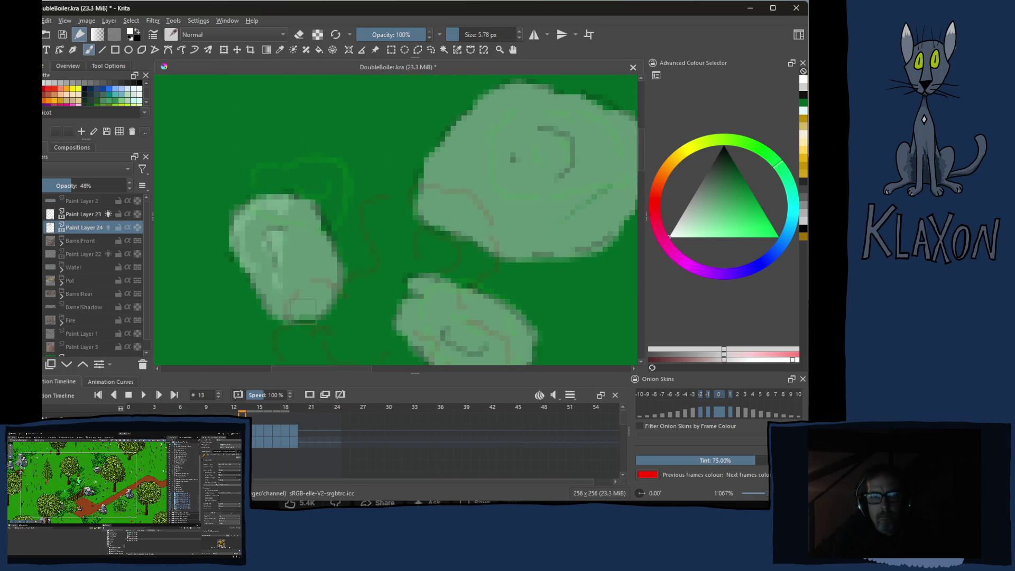
pyautogui.moveTo(416, 295); pyautogui.dragTo(382, 259)
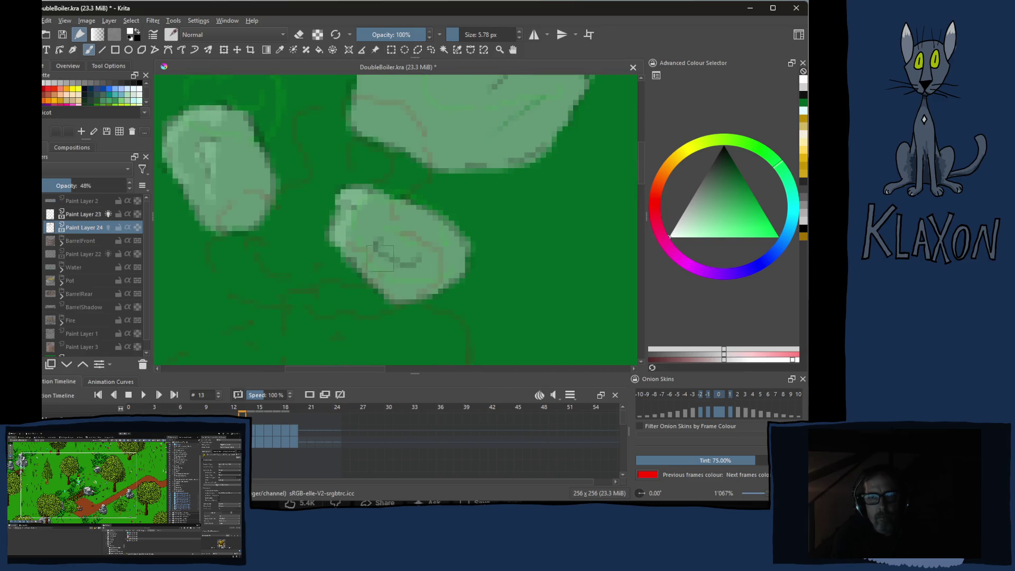
pyautogui.moveTo(395, 139); pyautogui.dragTo(367, 282)
pyautogui.moveTo(451, 182)
pyautogui.mouseDown()
pyautogui.moveTo(451, 151)
pyautogui.moveTo(375, 186)
pyautogui.moveTo(341, 230)
pyautogui.moveTo(354, 258)
pyautogui.mouseUp()
pyautogui.moveTo(416, 199)
pyautogui.mouseDown()
pyautogui.moveTo(465, 208)
pyautogui.moveTo(438, 225)
pyautogui.moveTo(441, 264)
pyautogui.mouseUp()
pyautogui.moveTo(478, 169)
pyautogui.mouseDown()
pyautogui.moveTo(508, 164)
pyautogui.moveTo(546, 205)
pyautogui.moveTo(536, 219)
pyautogui.mouseUp()
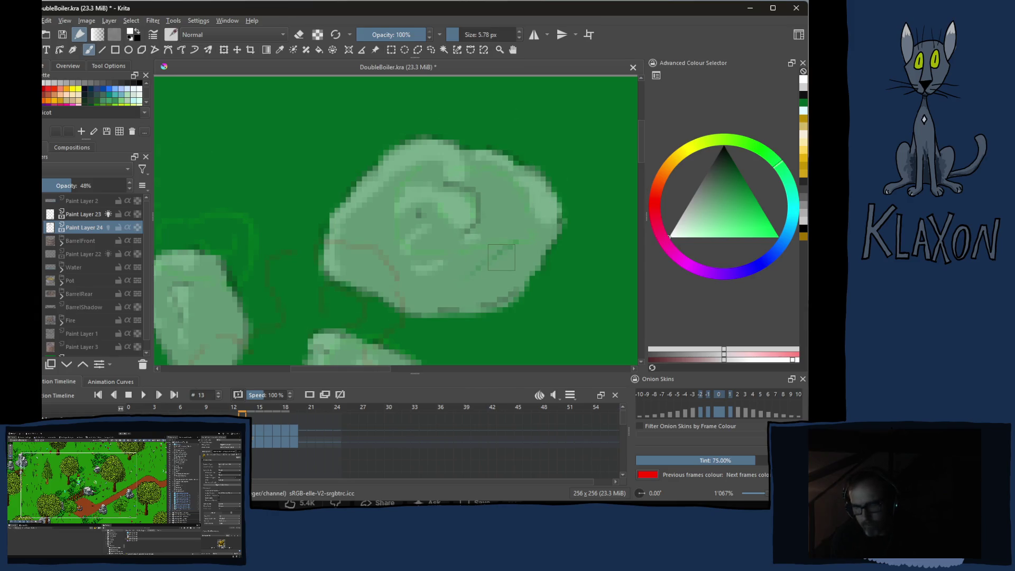
# On frame 14, shade the small, big and lower puffs with light strokes
pyautogui.press('Left')
pyautogui.press('Right')
pyautogui.press('Right')
pyautogui.moveTo(265, 234)
pyautogui.mouseDown()
pyautogui.moveTo(233, 227)
pyautogui.moveTo(254, 278)
pyautogui.moveTo(310, 262)
pyautogui.mouseUp()
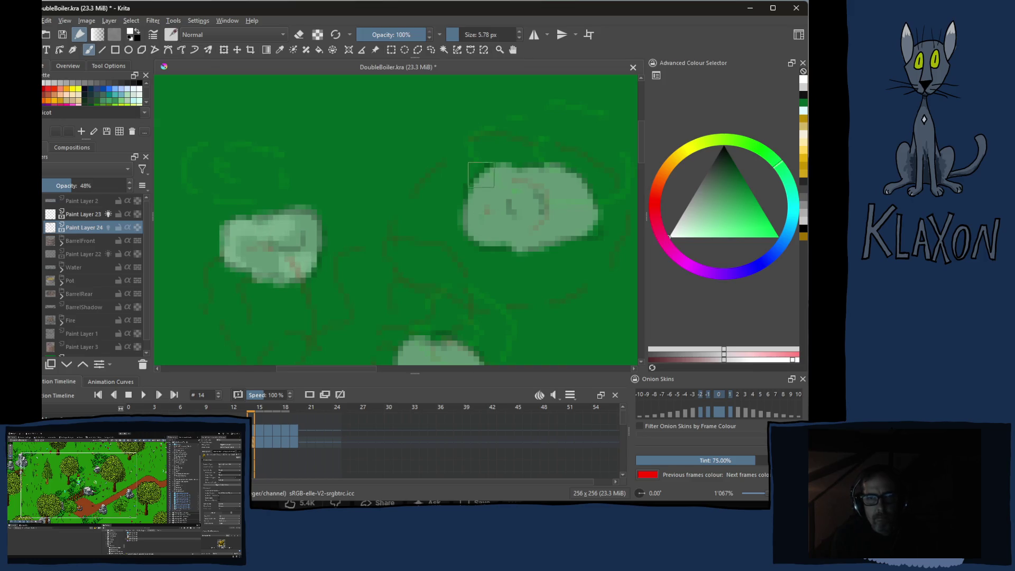
pyautogui.moveTo(472, 203)
pyautogui.mouseDown()
pyautogui.moveTo(507, 182)
pyautogui.moveTo(550, 183)
pyautogui.moveTo(525, 214)
pyautogui.moveTo(530, 239)
pyautogui.moveTo(564, 174)
pyautogui.moveTo(558, 168)
pyautogui.mouseUp()
pyautogui.moveTo(439, 280)
pyautogui.mouseDown()
pyautogui.moveTo(449, 293)
pyautogui.moveTo(505, 299)
pyautogui.moveTo(443, 227)
pyautogui.mouseUp()
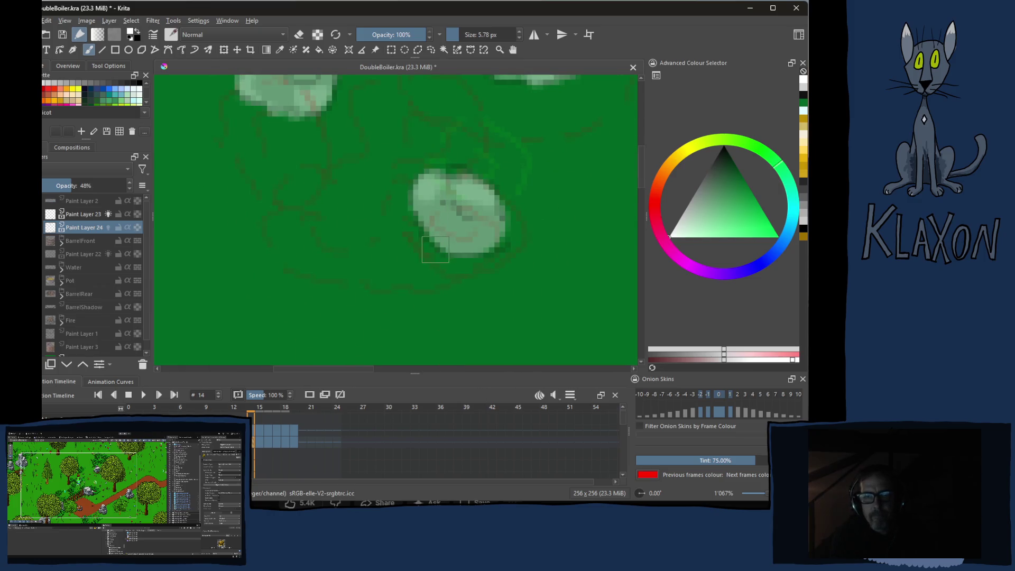
# On frame 15, lighten the top-right puff across its top
pyautogui.press('Right')
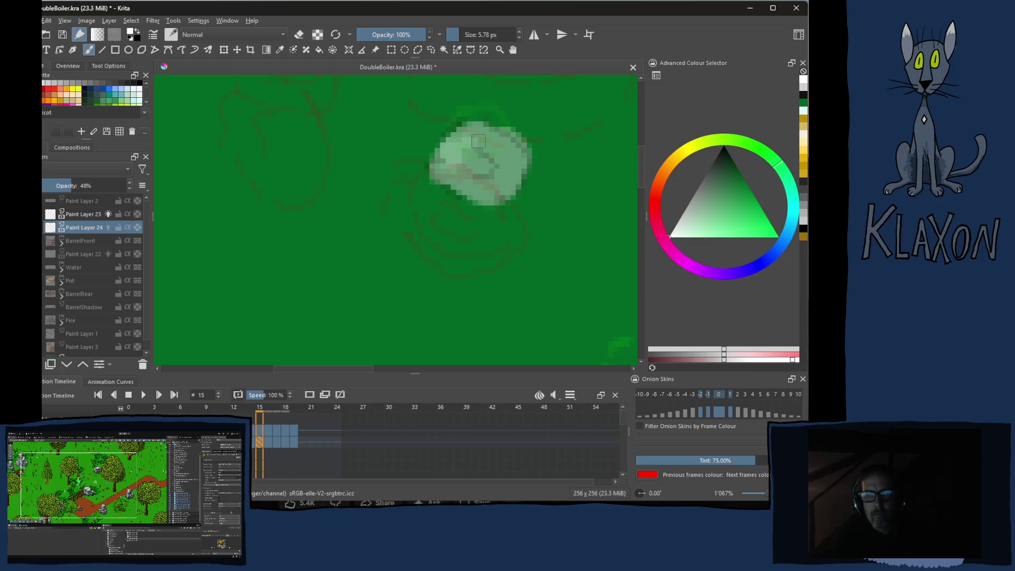
pyautogui.moveTo(442, 211); pyautogui.dragTo(449, 306)
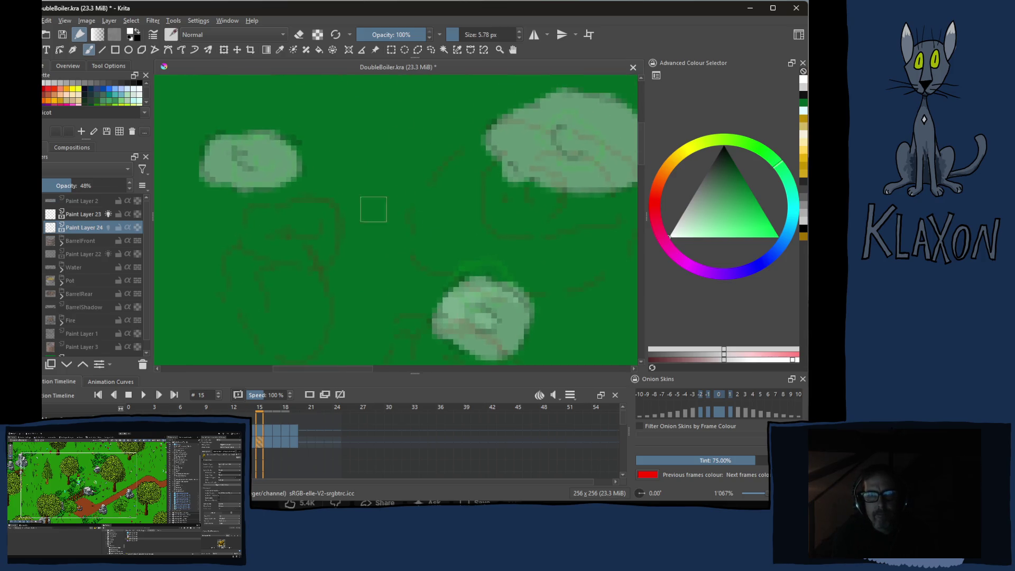
pyautogui.moveTo(504, 138)
pyautogui.mouseDown()
pyautogui.moveTo(568, 105)
pyautogui.moveTo(593, 141)
pyautogui.moveTo(348, 252)
pyautogui.moveTo(464, 217)
pyautogui.mouseUp()
pyautogui.press('.')
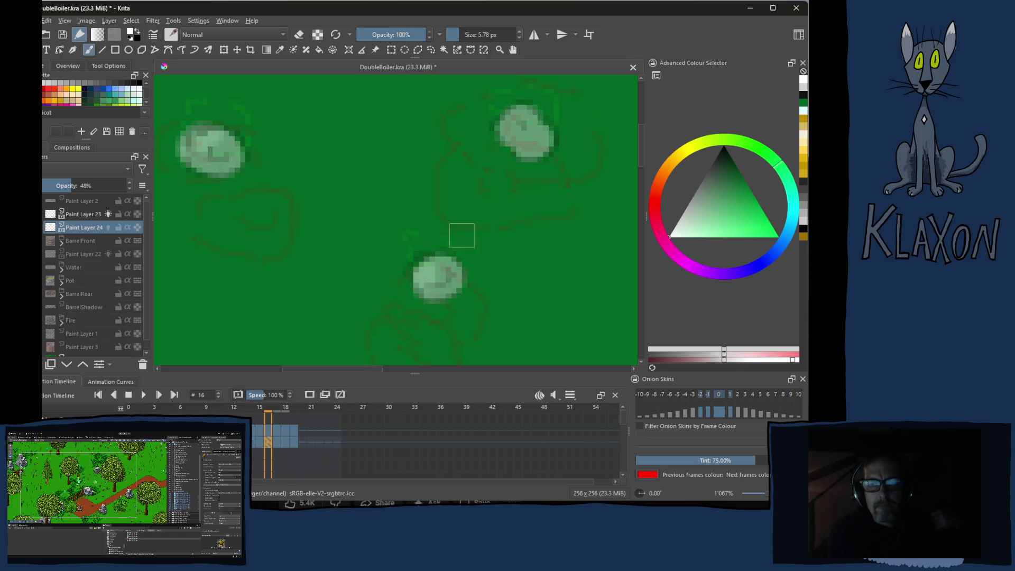
# Shade the top-left and bottom puffs on frame 17
pyautogui.press('Right')
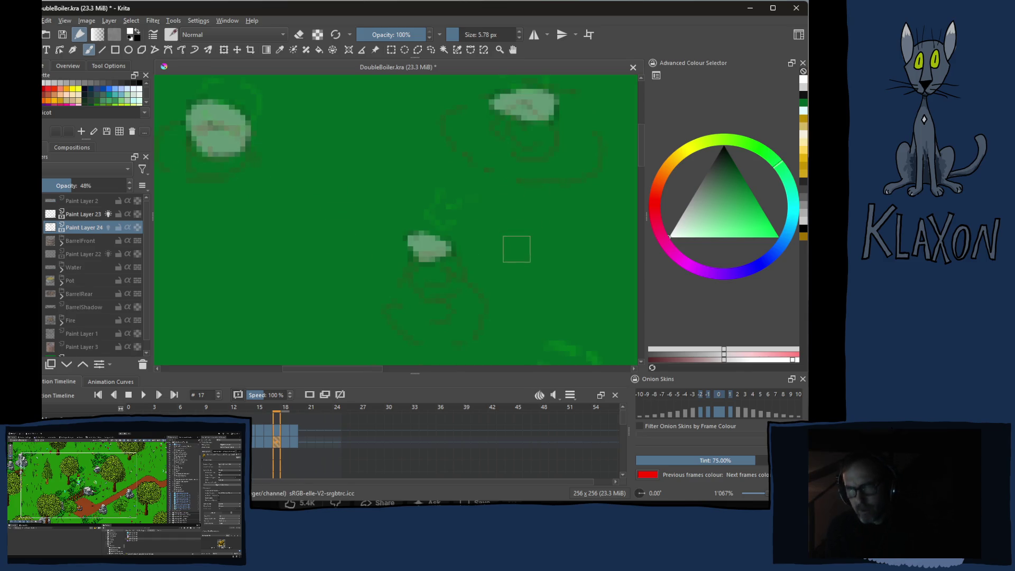
pyautogui.moveTo(187, 119); pyautogui.dragTo(196, 122)
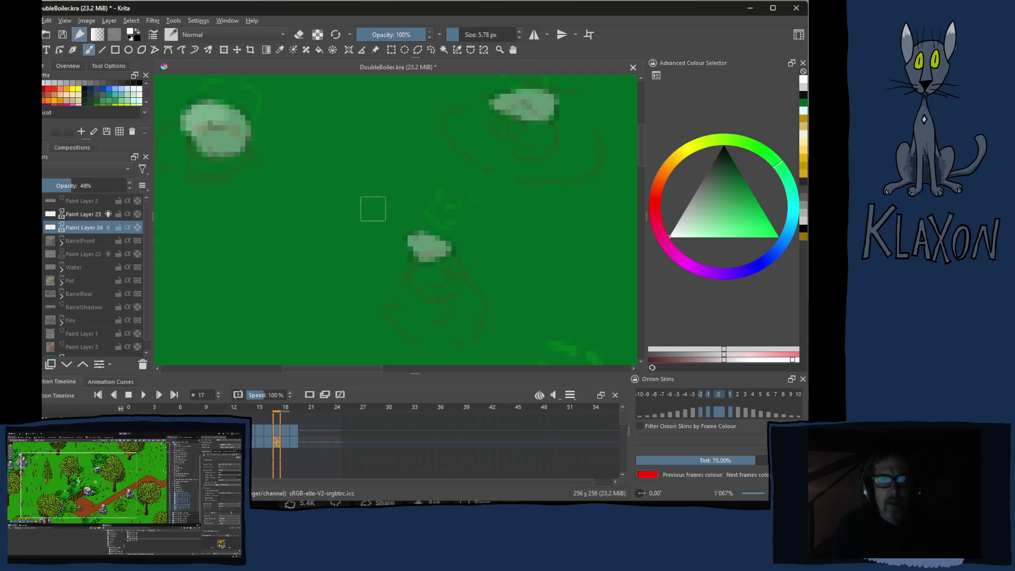
pyautogui.moveTo(418, 238); pyautogui.dragTo(429, 228)
pyautogui.moveTo(490, 175); pyautogui.dragTo(470, 145)
# Pan over the frame 18 puffs and glance at frame 19
pyautogui.press('Right')
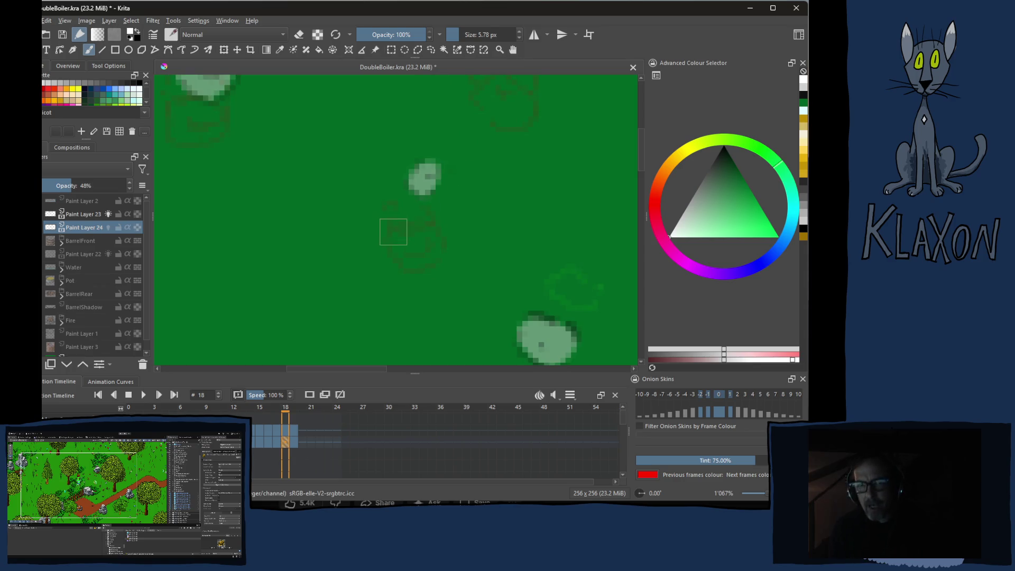
pyautogui.moveTo(377, 179); pyautogui.dragTo(396, 263)
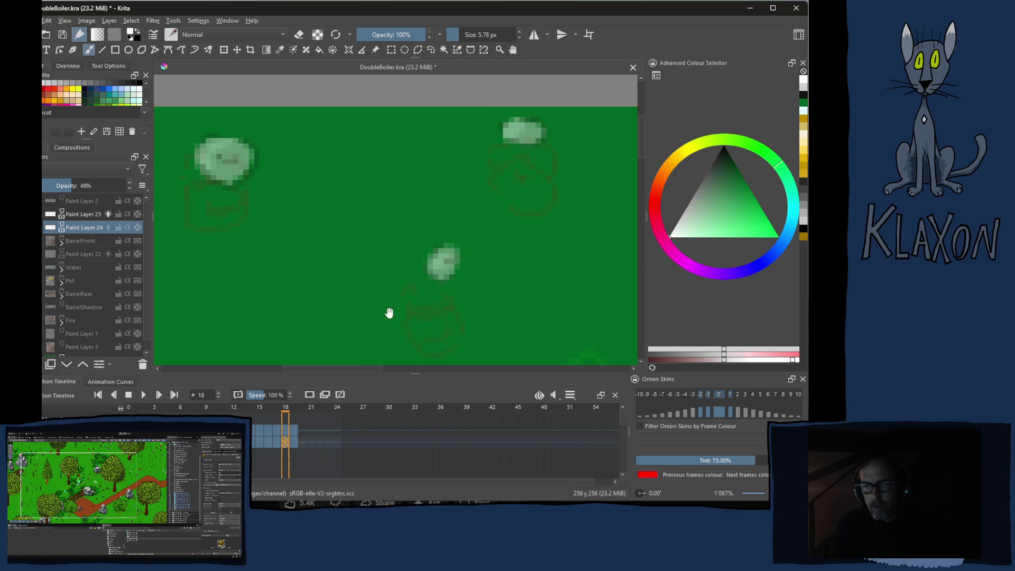
pyautogui.moveTo(388, 312); pyautogui.dragTo(291, 157)
pyautogui.press('.')
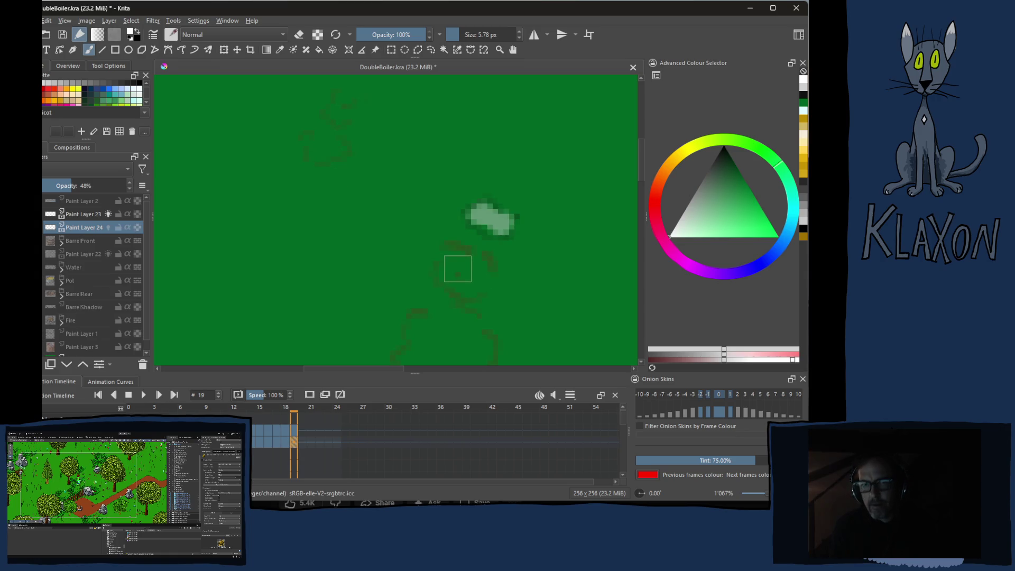
pyautogui.moveTo(431, 258)
pyautogui.mouseDown()
pyautogui.moveTo(428, 328)
pyautogui.moveTo(349, 224)
pyautogui.moveTo(361, 195)
pyautogui.mouseUp()
# Brighten the upper puff on frame 18 with a light stroke, then return to frame 16
pyautogui.press(',')
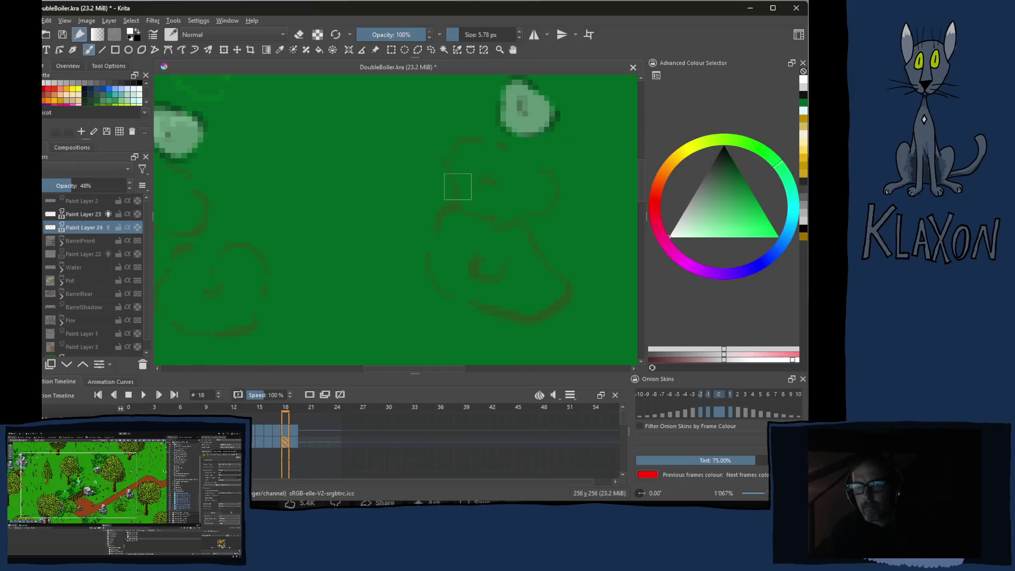
pyautogui.moveTo(455, 191); pyautogui.dragTo(431, 255)
pyautogui.moveTo(484, 173); pyautogui.dragTo(508, 170)
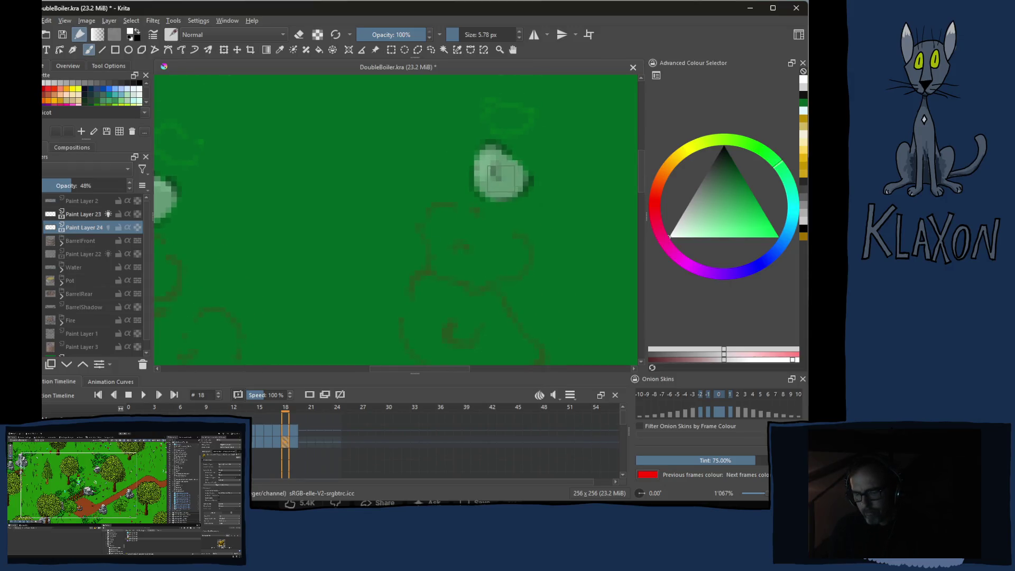
pyautogui.press('.')
pyautogui.moveTo(456, 149); pyautogui.dragTo(457, 186)
pyautogui.press(',')
pyautogui.press(',')
pyautogui.press(',')
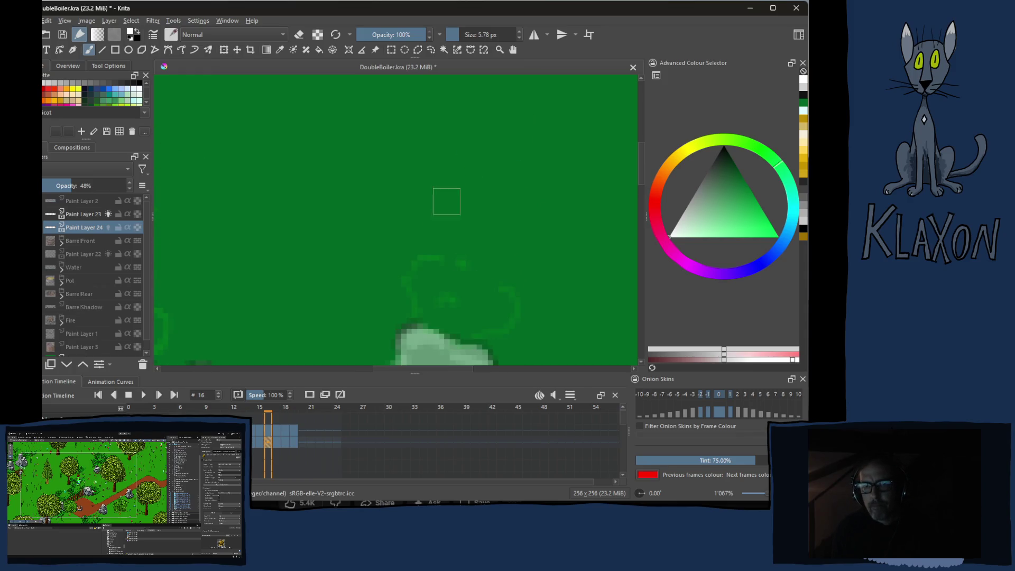
# On frame 15, lighten the left puff's lower-left and the tops of both puffs
pyautogui.moveTo(437, 215); pyautogui.dragTo(430, 129)
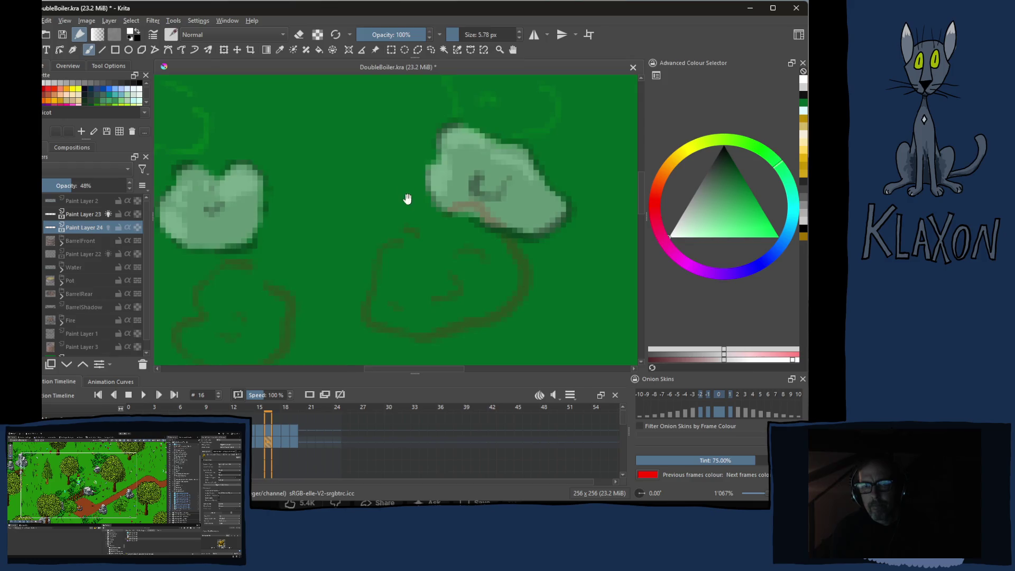
pyautogui.moveTo(406, 195); pyautogui.dragTo(429, 173)
pyautogui.press(',')
pyautogui.moveTo(423, 231); pyautogui.dragTo(431, 174)
pyautogui.moveTo(283, 251)
pyautogui.mouseDown()
pyautogui.moveTo(266, 251)
pyautogui.moveTo(325, 245)
pyautogui.moveTo(352, 214)
pyautogui.mouseUp()
pyautogui.moveTo(473, 203)
pyautogui.mouseDown()
pyautogui.moveTo(472, 177)
pyautogui.moveTo(548, 143)
pyautogui.moveTo(545, 174)
pyautogui.moveTo(515, 201)
pyautogui.mouseUp()
pyautogui.press('Right')
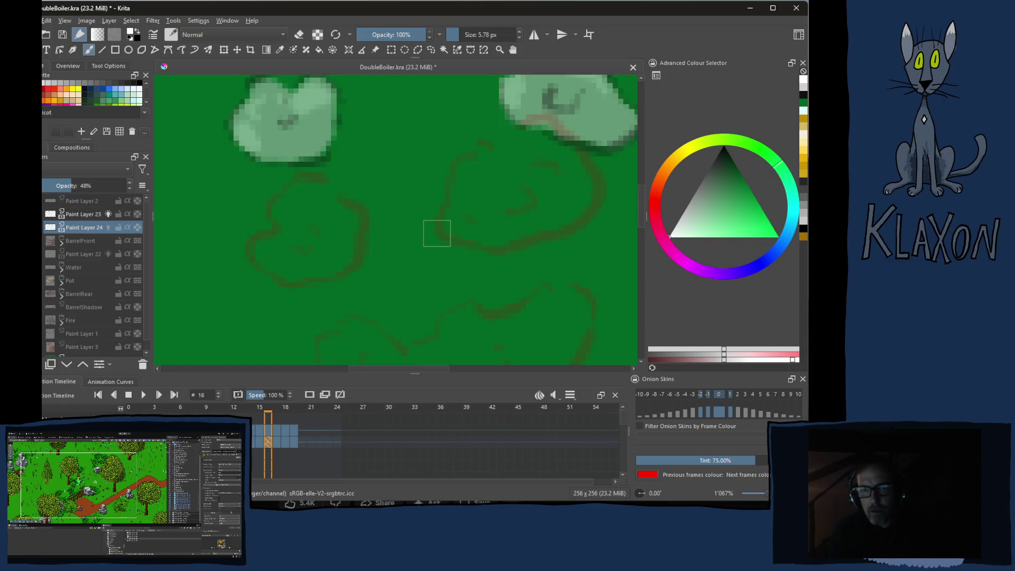
# On frame 14, brighten the puff's upper-left, middle, upper-right and lower areas
pyautogui.press('Left')
pyautogui.press('Left')
pyautogui.scroll(-5, 297, 272)
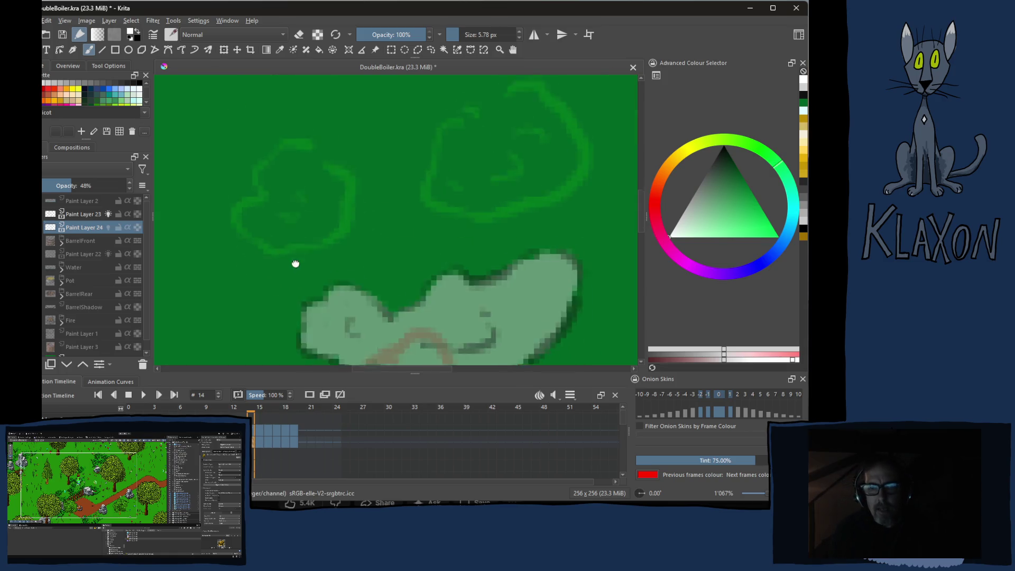
pyautogui.moveTo(355, 219)
pyautogui.mouseDown()
pyautogui.moveTo(333, 214)
pyautogui.moveTo(311, 246)
pyautogui.mouseUp()
pyautogui.moveTo(414, 231)
pyautogui.mouseDown()
pyautogui.moveTo(447, 212)
pyautogui.moveTo(465, 238)
pyautogui.moveTo(550, 177)
pyautogui.moveTo(550, 208)
pyautogui.mouseUp()
pyautogui.moveTo(413, 285); pyautogui.dragTo(481, 260)
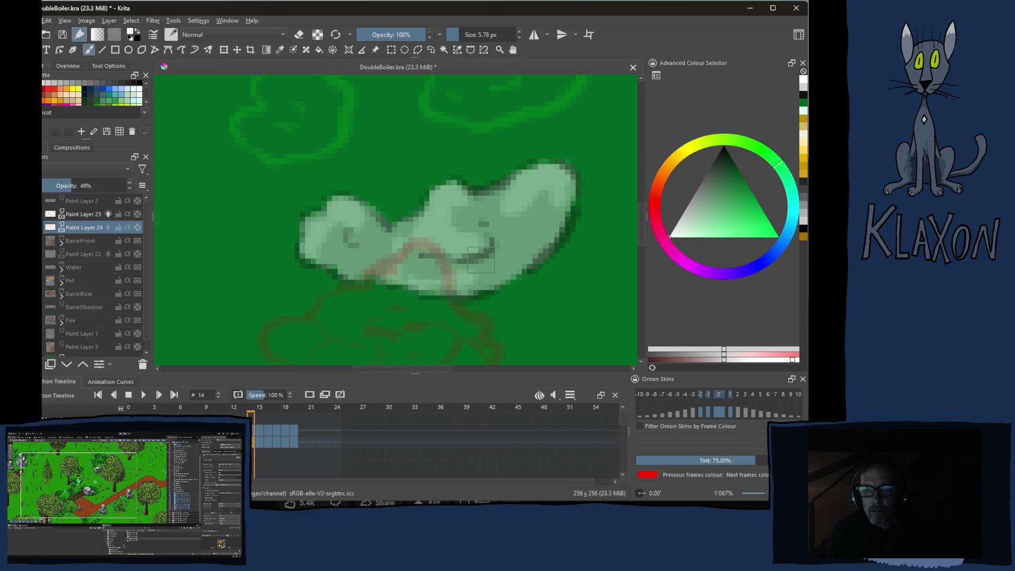
# On frame 13, brighten the puff's upper, left and lower-right areas
pyautogui.press('Left')
pyautogui.press('Left')
pyautogui.press('Right')
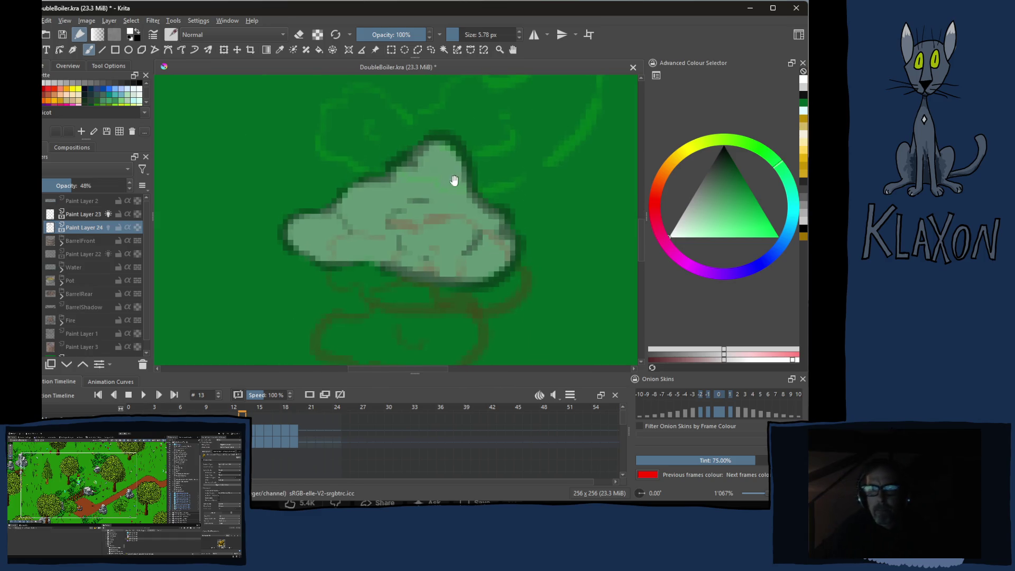
pyautogui.moveTo(441, 174)
pyautogui.mouseDown()
pyautogui.moveTo(422, 169)
pyautogui.moveTo(332, 222)
pyautogui.moveTo(376, 235)
pyautogui.moveTo(421, 208)
pyautogui.mouseUp()
pyautogui.moveTo(485, 222); pyautogui.dragTo(488, 254)
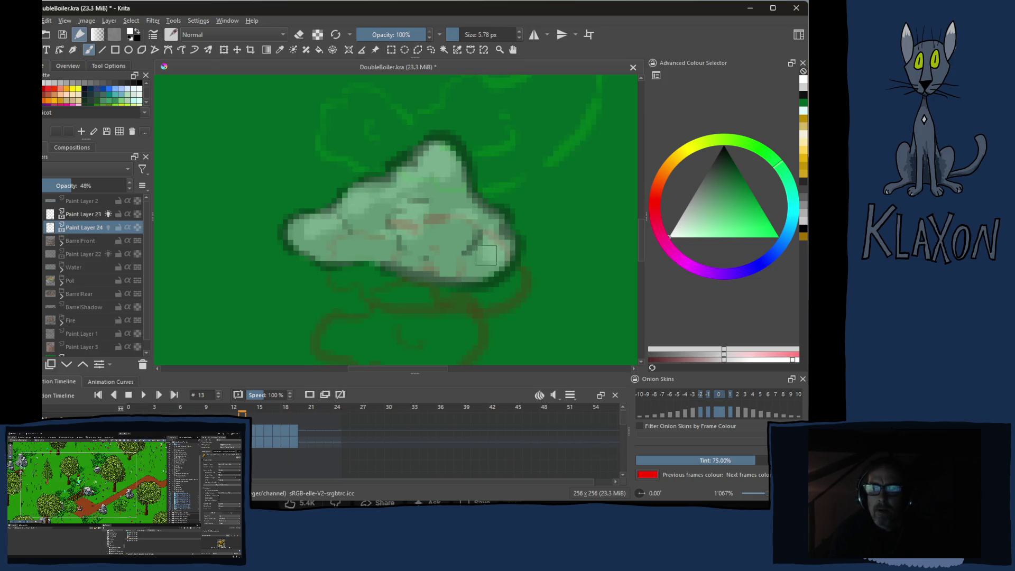
# Lighten the puff interiors on frames 12, 11 and 10
pyautogui.press('Left')
pyautogui.moveTo(370, 273)
pyautogui.mouseDown()
pyautogui.moveTo(343, 280)
pyautogui.moveTo(373, 252)
pyautogui.moveTo(421, 235)
pyautogui.moveTo(466, 240)
pyautogui.mouseUp()
pyautogui.moveTo(398, 279); pyautogui.dragTo(501, 286)
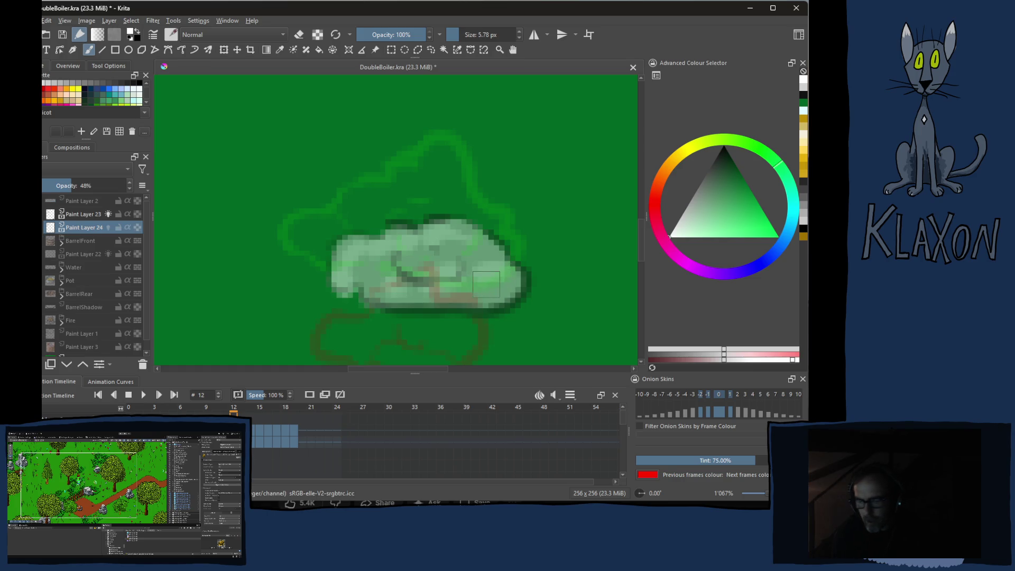
pyautogui.press('Left')
pyautogui.moveTo(395, 240)
pyautogui.mouseDown()
pyautogui.moveTo(353, 255)
pyautogui.moveTo(352, 273)
pyautogui.moveTo(436, 262)
pyautogui.moveTo(473, 240)
pyautogui.mouseUp()
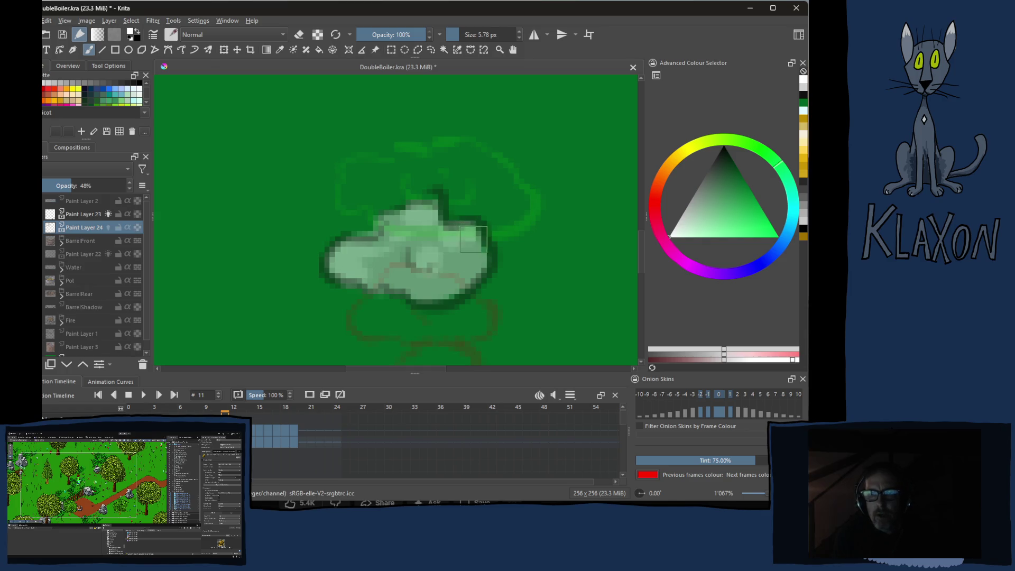
pyautogui.press('Left')
pyautogui.moveTo(407, 286)
pyautogui.mouseDown()
pyautogui.moveTo(370, 312)
pyautogui.moveTo(428, 316)
pyautogui.moveTo(390, 239)
pyautogui.moveTo(455, 259)
pyautogui.mouseUp()
pyautogui.press('Left')
pyautogui.press('Left')
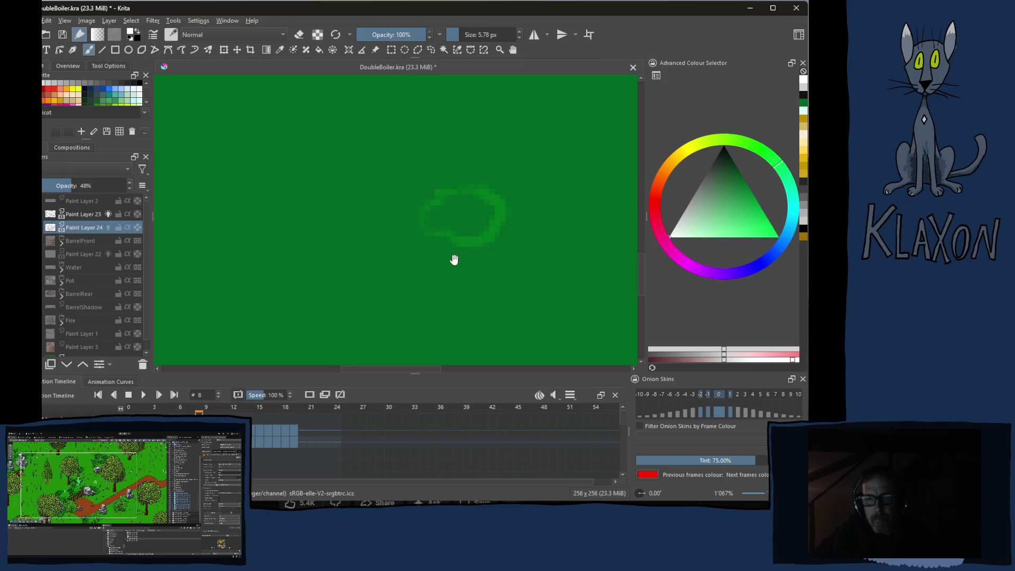
# Zoom out to 200% and recentre the image in the view
pyautogui.press('-')
pyautogui.press('-')
pyautogui.press('-')
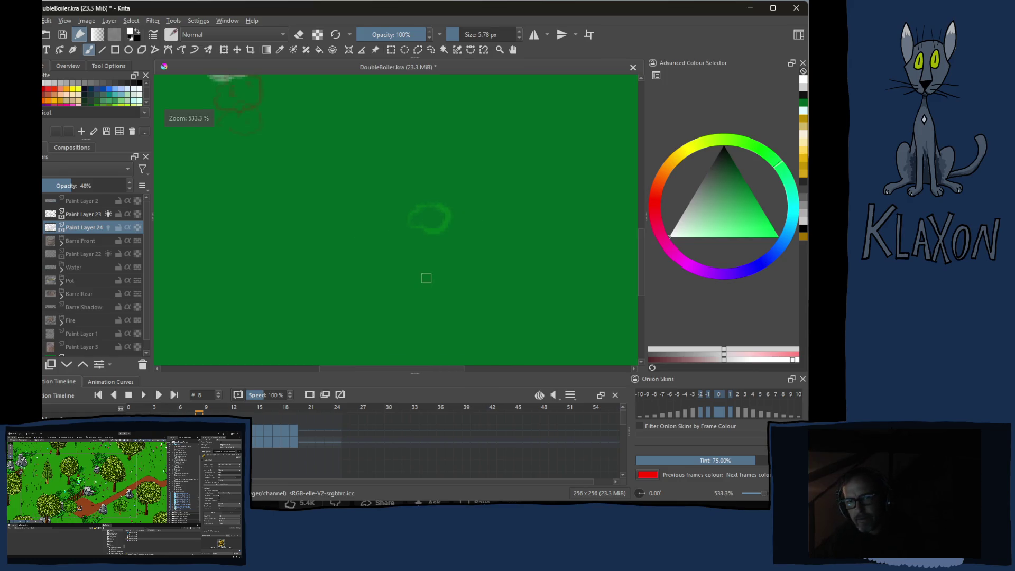
pyautogui.press('-')
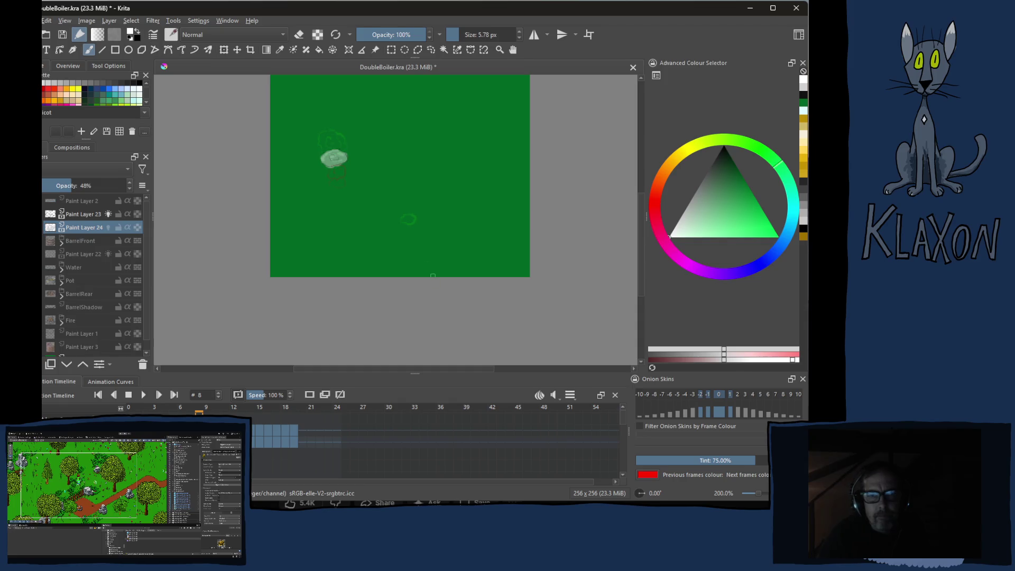
pyautogui.moveTo(423, 195); pyautogui.dragTo(409, 226)
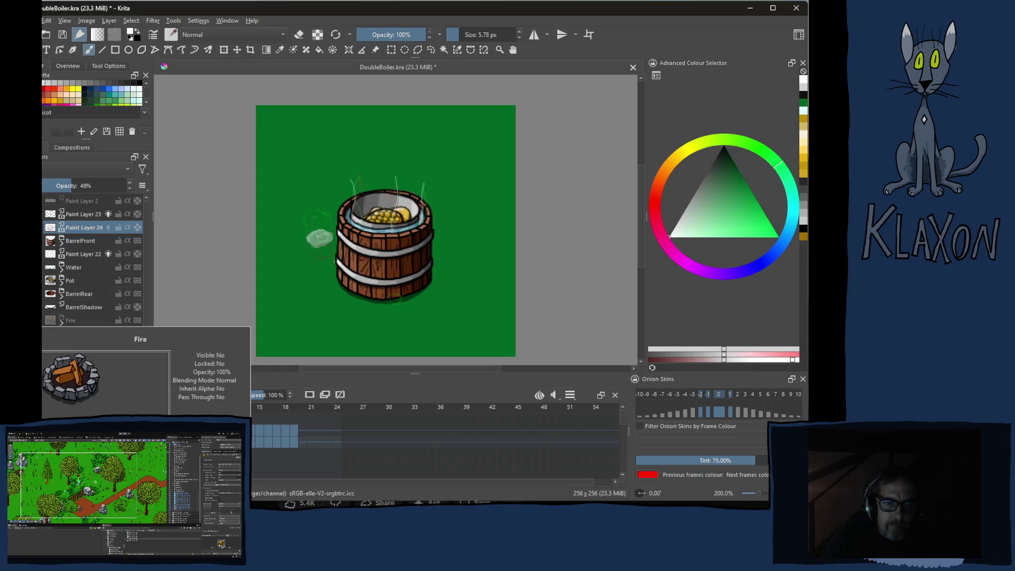
# Make the Fire layer visible to show the stone fire pit under the barrel
pyautogui.click(44, 319)
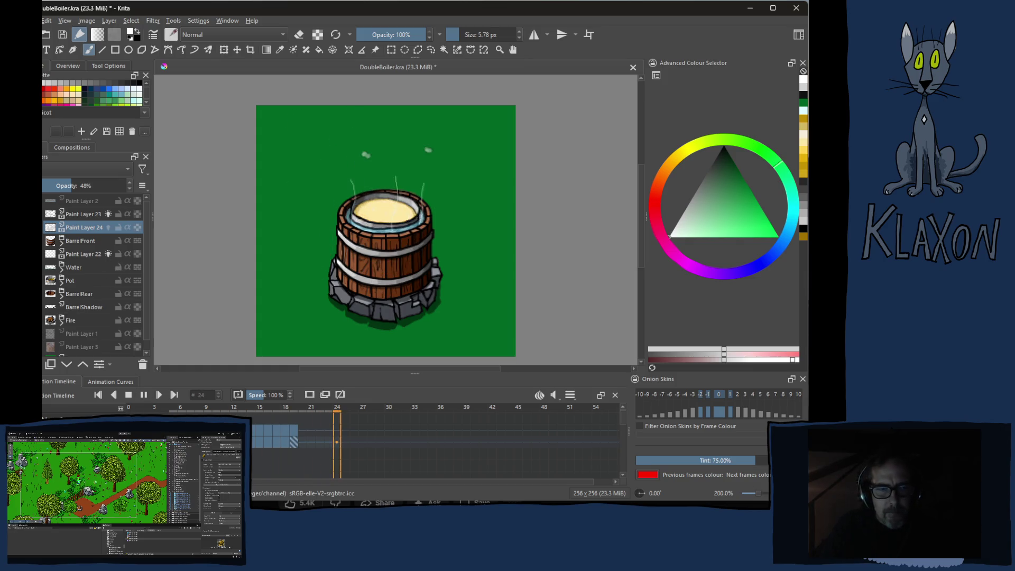
pyautogui.hotkey('alt', 'Tab')
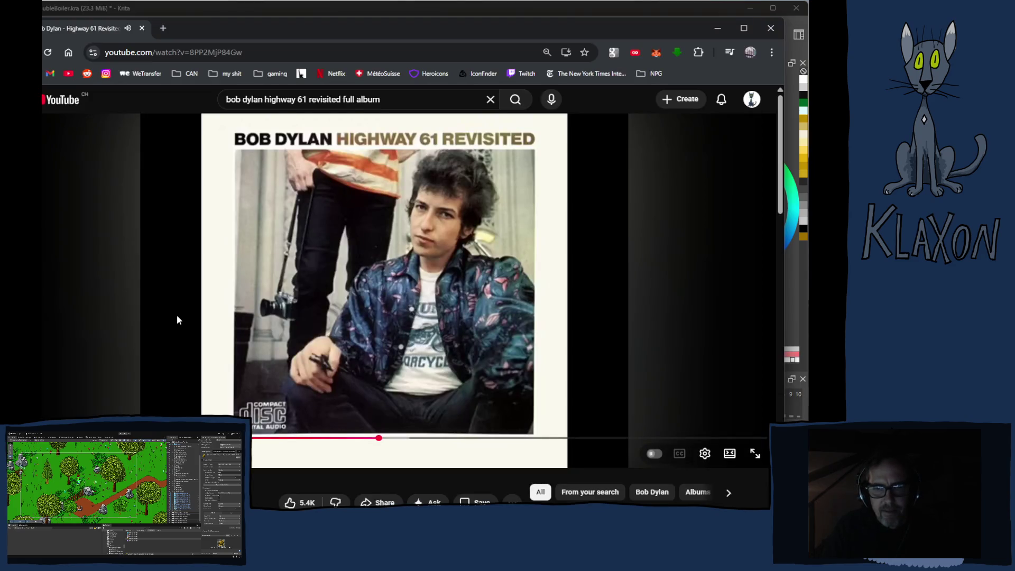
# Pause the 'Bob Dylan - Highway 61 Revisited [Full Album]' YouTube video, then leave the browser
pyautogui.scroll(-2, 254, 411)
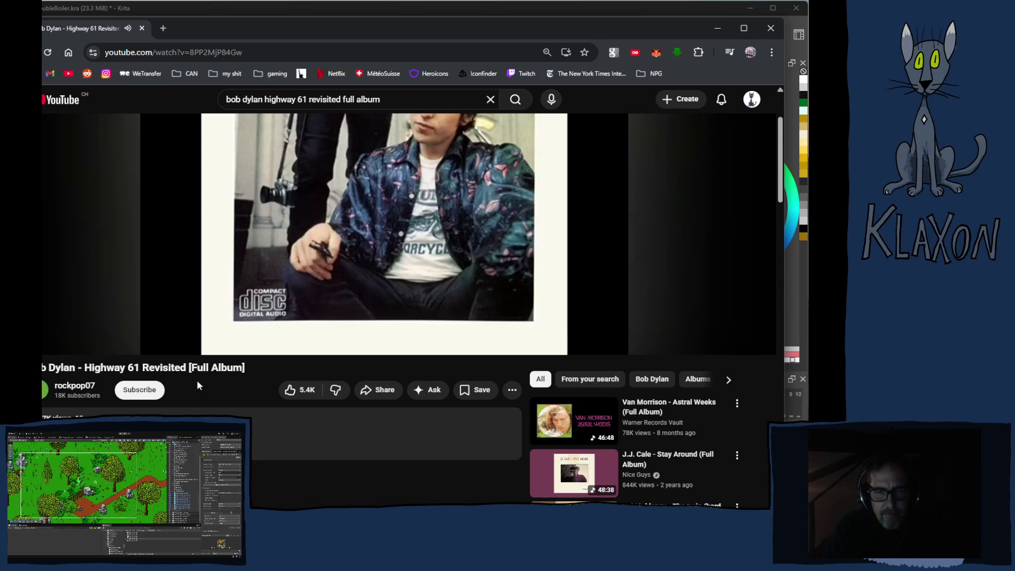
pyautogui.moveTo(208, 306)
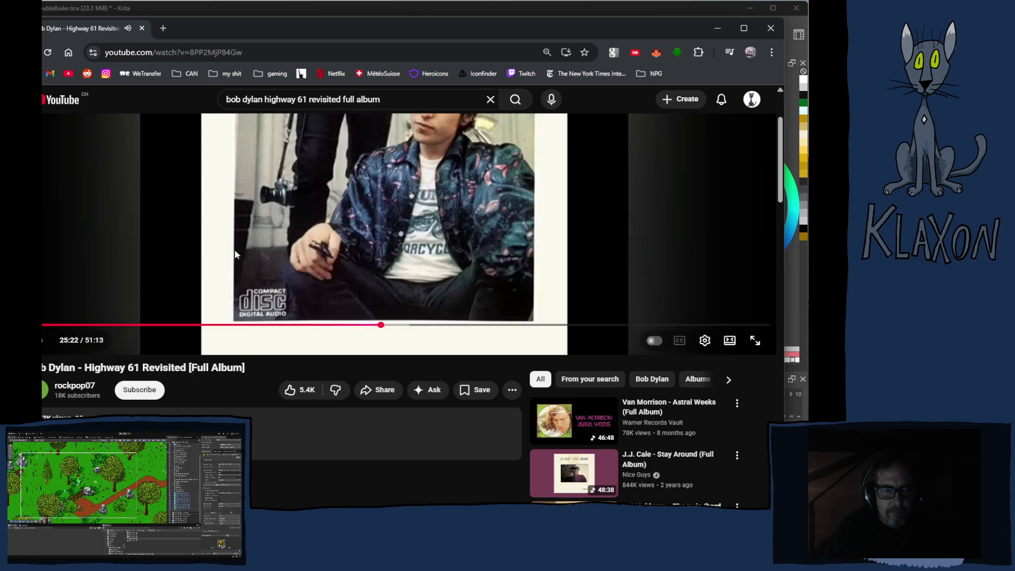
pyautogui.click(262, 243)
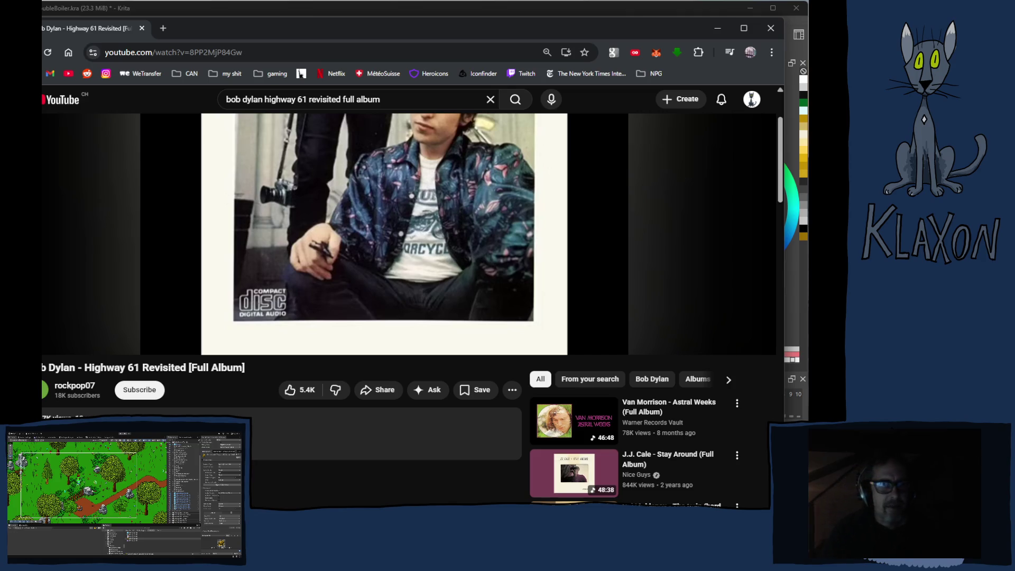
pyautogui.moveTo(128, 317)
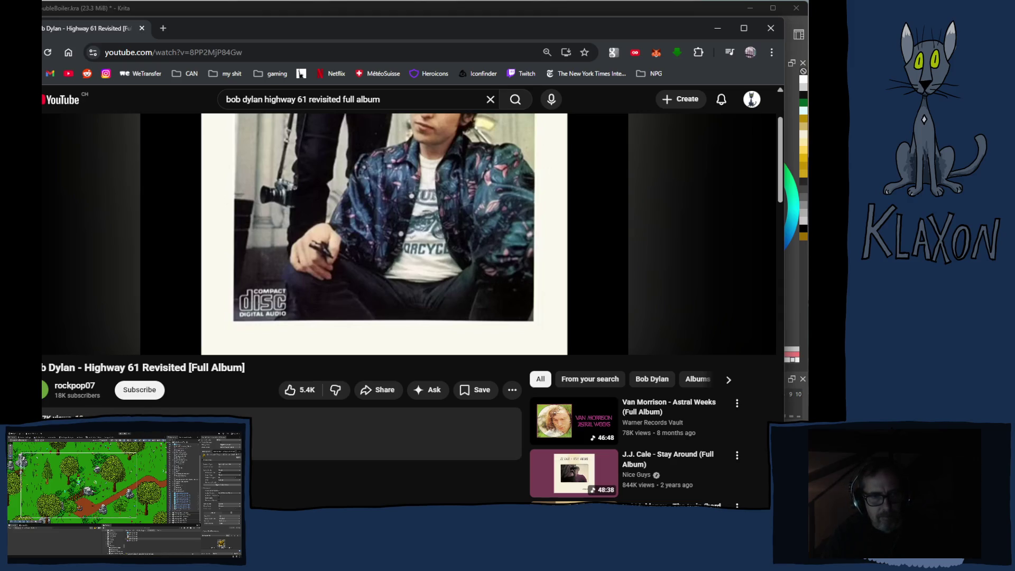
pyautogui.hotkey('alt', 'Tab')
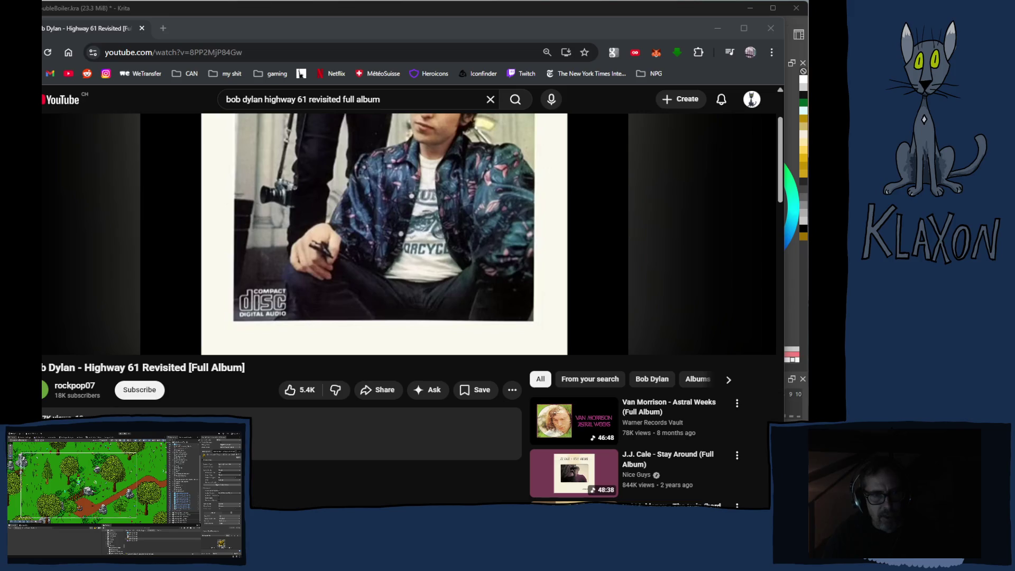